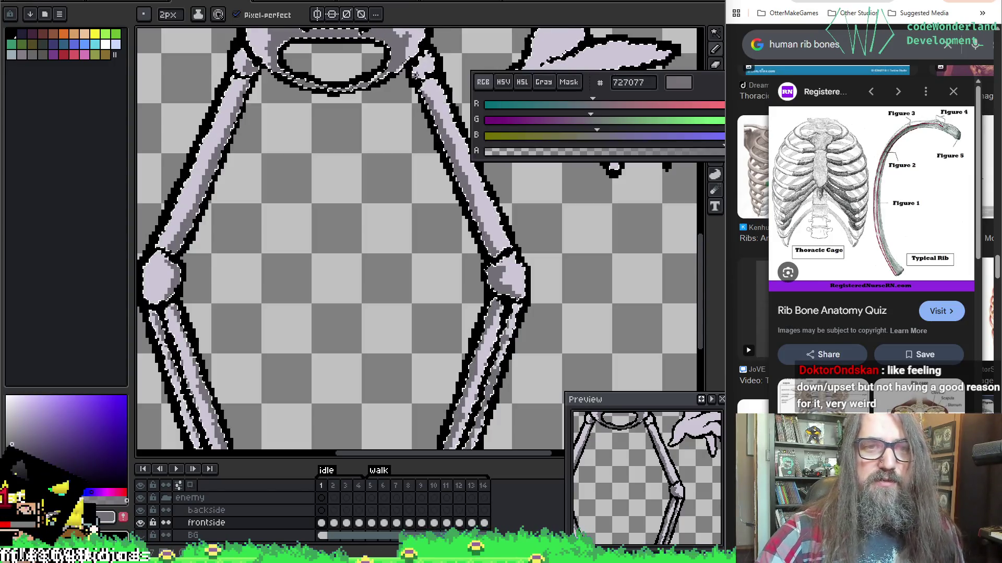
Step: Draw a #727077 grey pencil stroke down the left edge of the upper arm
{"action": "mouse_move", "coordinate": [340, 153]}
{"action": "left_mouse_down"}
{"action": "mouse_move", "coordinate": [391, 290]}
{"action": "mouse_move", "coordinate": [231, 396]}
{"action": "mouse_move", "coordinate": [556, 256]}
{"action": "mouse_move", "coordinate": [587, 223]}
{"action": "left_mouse_up"}
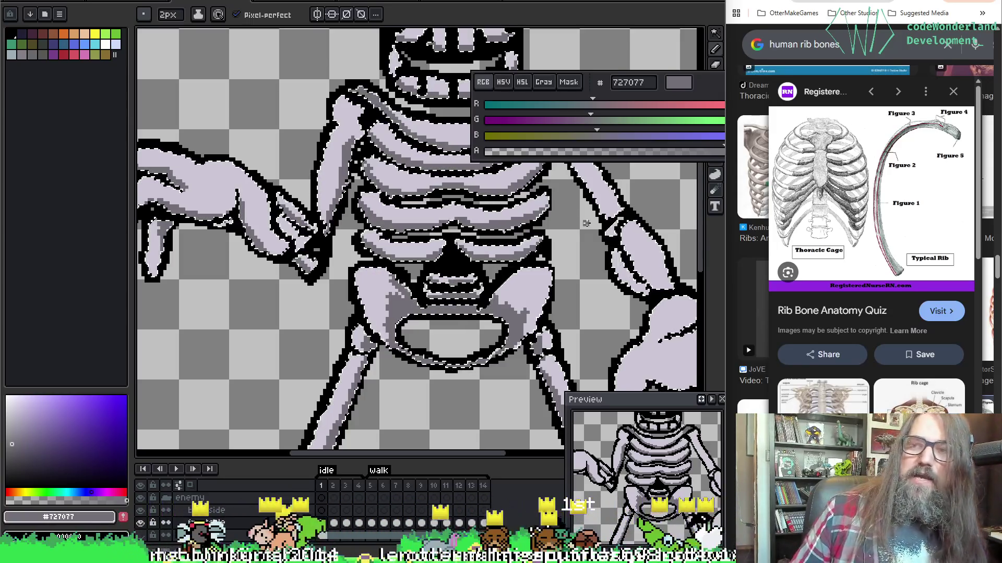
{"action": "mouse_move", "coordinate": [586, 223]}
{"action": "left_mouse_down"}
{"action": "mouse_move", "coordinate": [331, 273]}
{"action": "mouse_move", "coordinate": [351, 276]}
{"action": "left_mouse_up"}
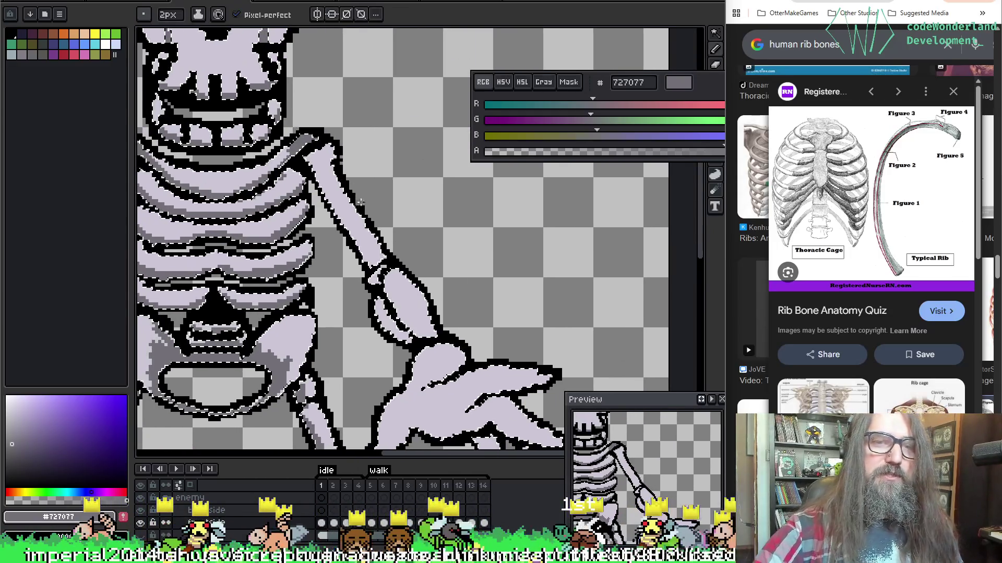
{"action": "left_click_drag", "start_coordinate": [308, 171], "coordinate": [367, 265]}
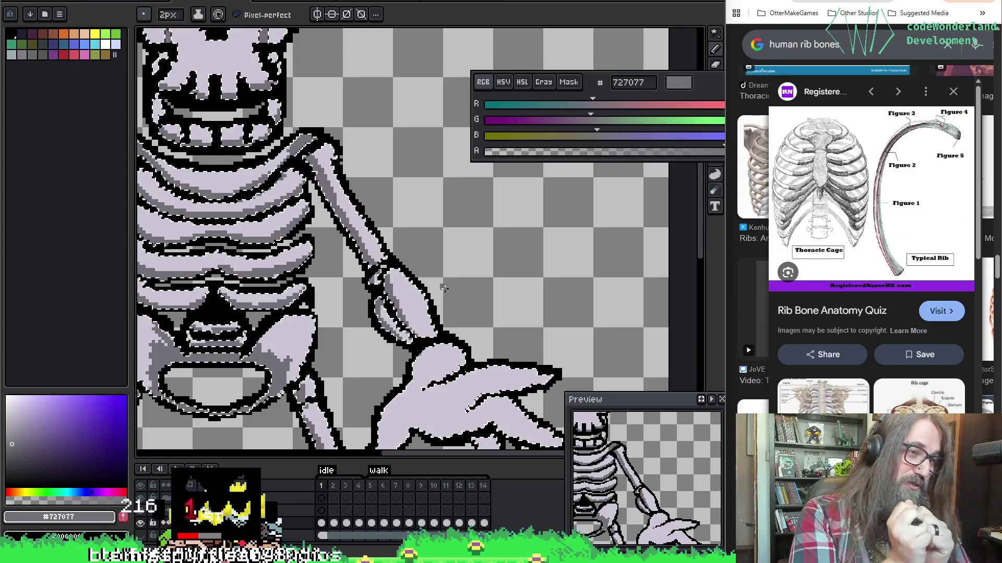
{"action": "scroll", "coordinate": [444, 288], "scroll_direction": "down", "scroll_amount": 1}
{"action": "scroll", "coordinate": [469, 276], "scroll_direction": "up", "scroll_amount": 1}
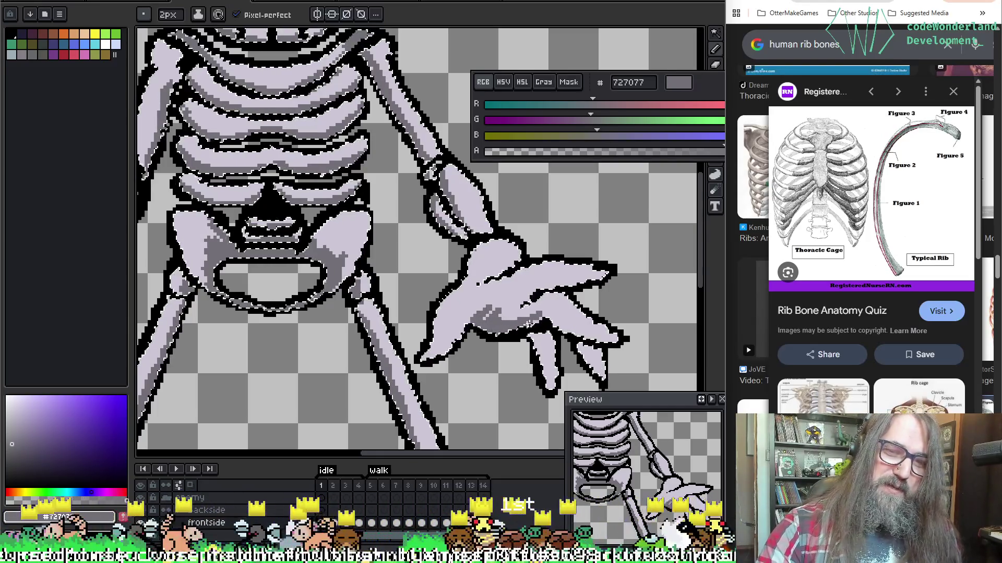
Step: Paint #727077 grey shading across the lower-left part of the outstretched hand
{"action": "left_click_drag", "start_coordinate": [461, 313], "coordinate": [447, 358]}
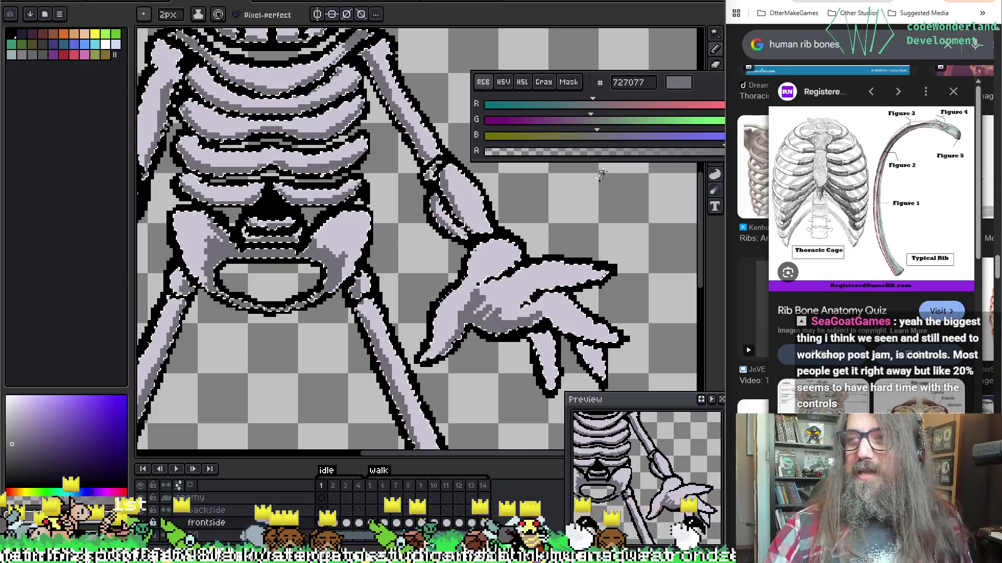
{"action": "scroll", "coordinate": [527, 209], "scroll_direction": "up", "scroll_amount": 3}
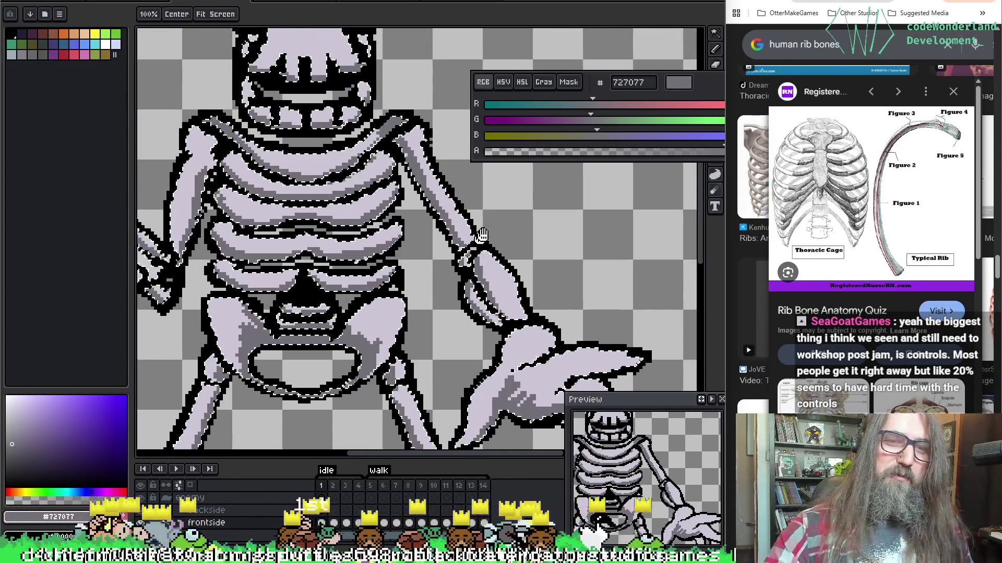
{"action": "scroll", "coordinate": [582, 261], "scroll_direction": "down", "scroll_amount": 5}
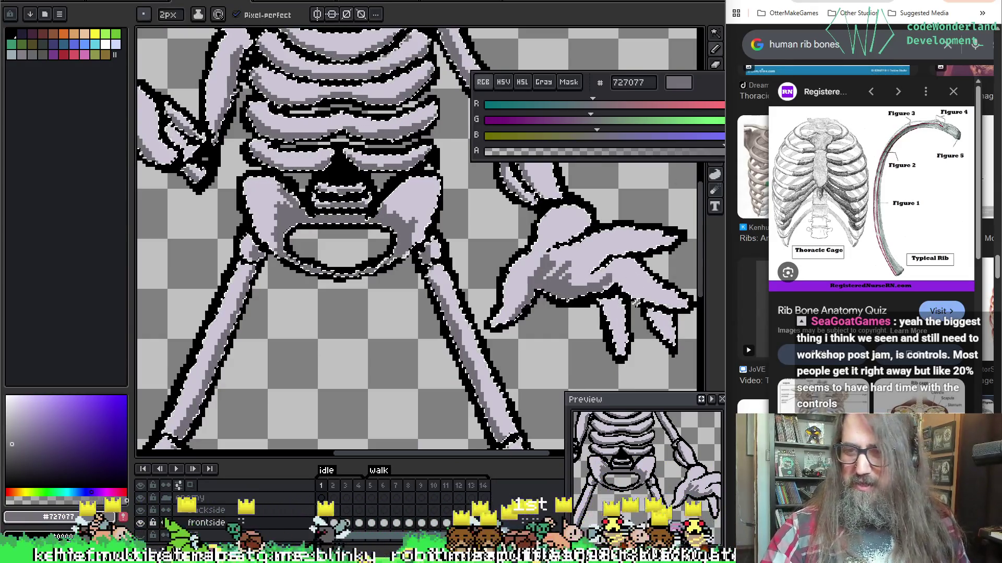
{"action": "scroll", "coordinate": [577, 274], "scroll_direction": "down", "scroll_amount": 3}
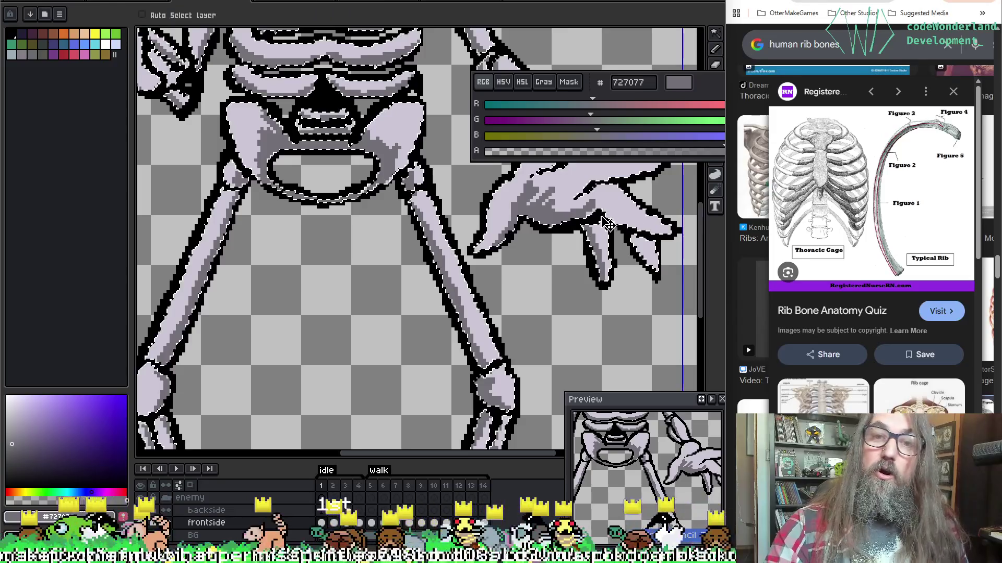
{"action": "scroll", "coordinate": [671, 278], "scroll_direction": "up", "scroll_amount": 3}
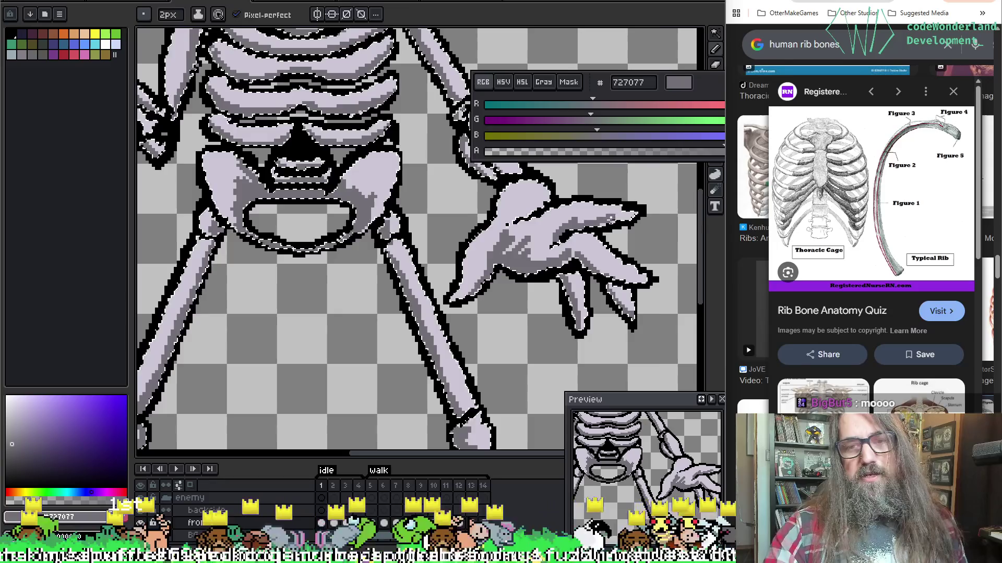
Step: Eyedrop the bone, black and mid-grey colours and switch the colour sliders to HSV
{"action": "key", "text": "b"}
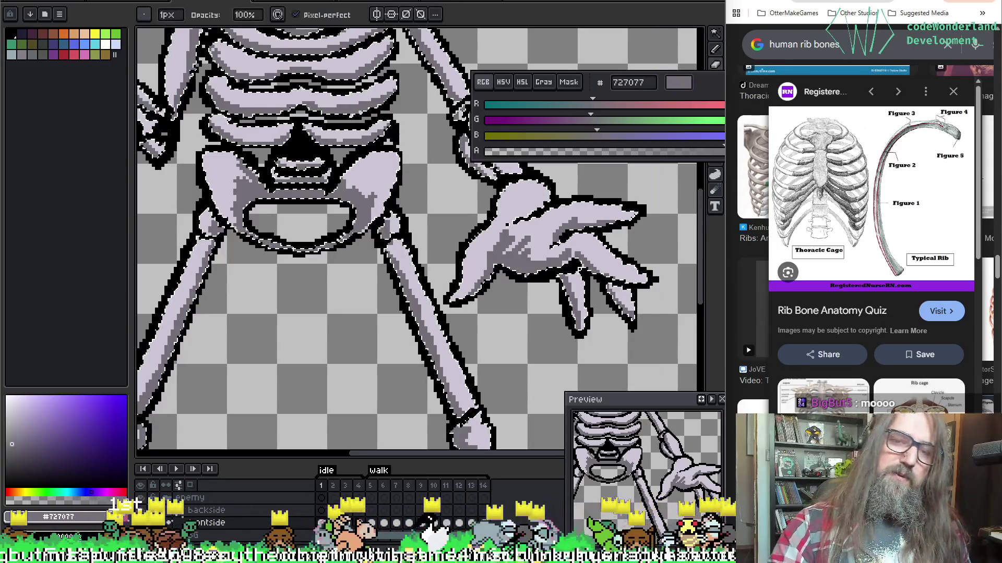
{"action": "key", "text": "e"}
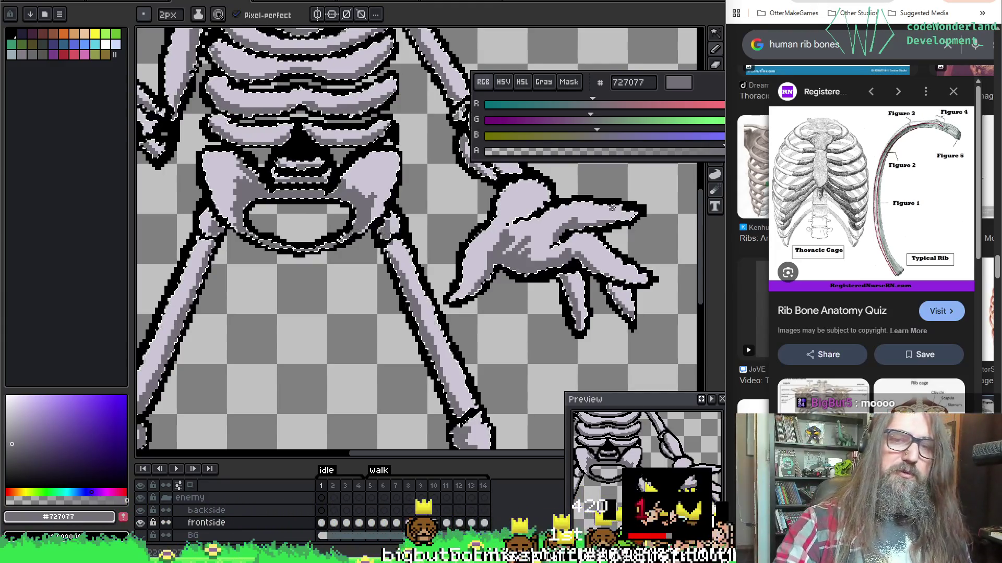
{"action": "left_click", "coordinate": [555, 250], "text": "alt"}
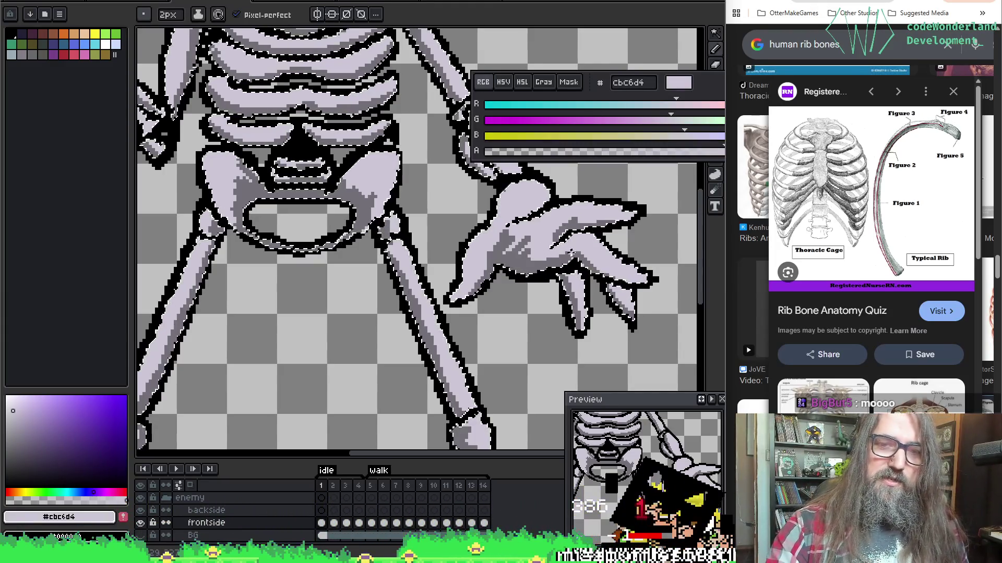
{"action": "left_click", "coordinate": [529, 232], "text": "alt"}
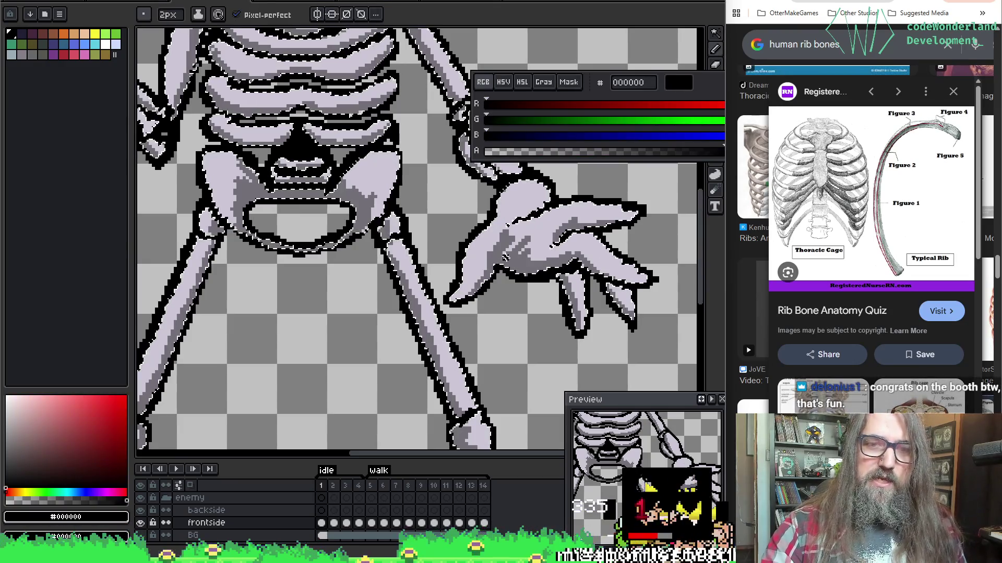
{"action": "left_click", "coordinate": [502, 244], "text": "alt"}
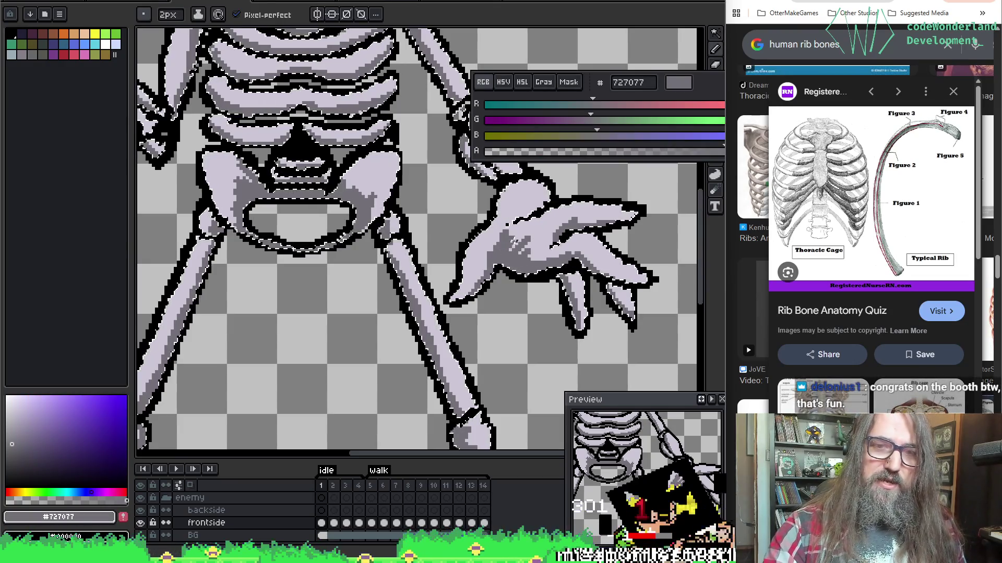
{"action": "left_click", "coordinate": [503, 82]}
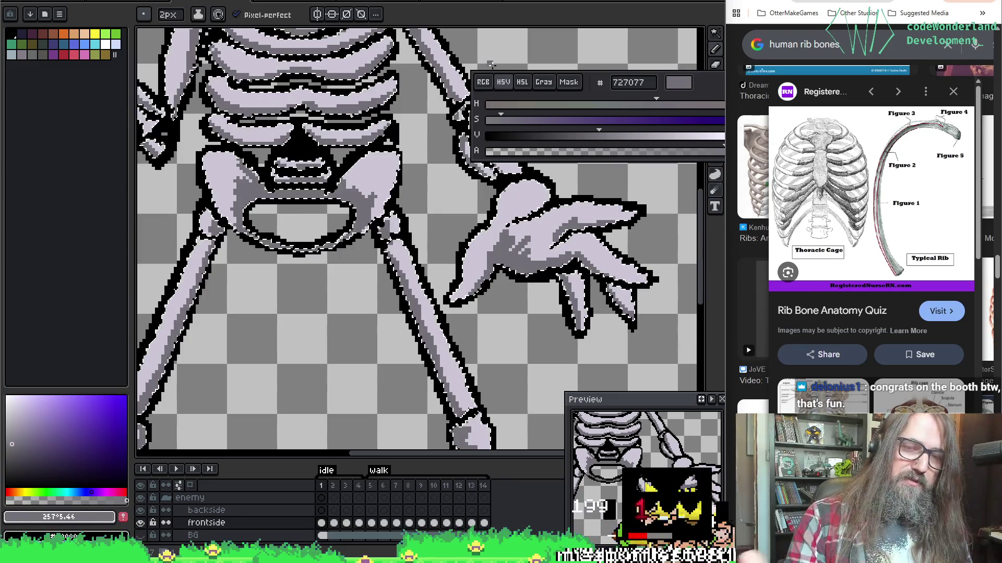
Step: Add more grey pencil shading to the hand's palm and fingers, panning toward the pelvis
{"action": "mouse_move", "coordinate": [516, 146]}
{"action": "left_mouse_down"}
{"action": "mouse_move", "coordinate": [590, 131]}
{"action": "mouse_move", "coordinate": [720, 146]}
{"action": "mouse_move", "coordinate": [594, 135]}
{"action": "mouse_move", "coordinate": [499, 230]}
{"action": "left_mouse_up"}
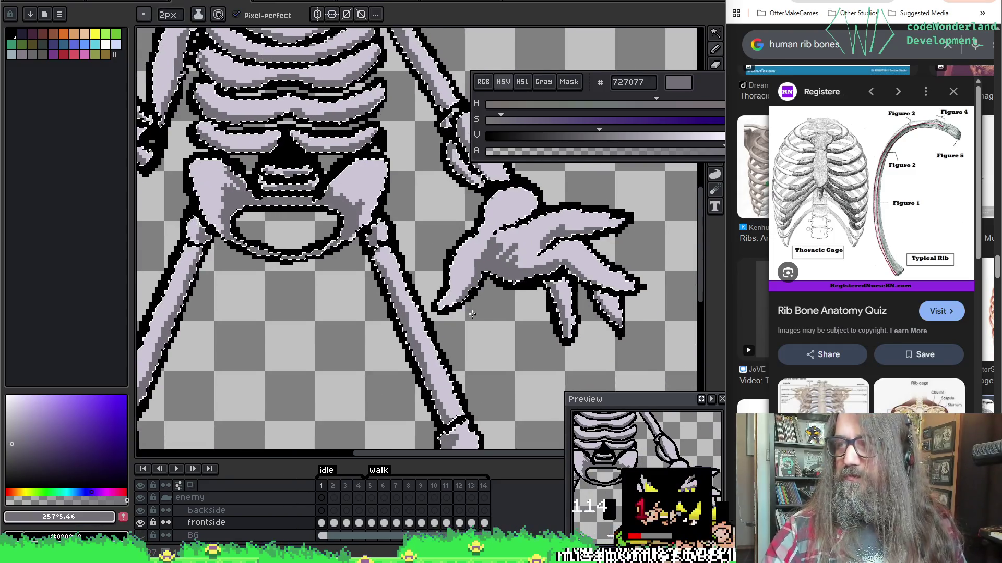
{"action": "key", "text": "b"}
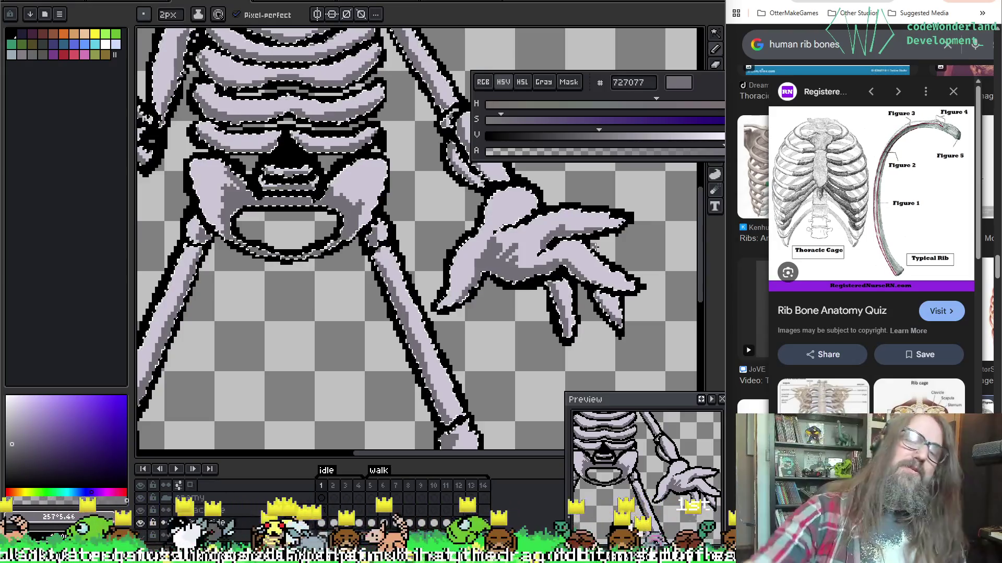
{"action": "key", "text": "space"}
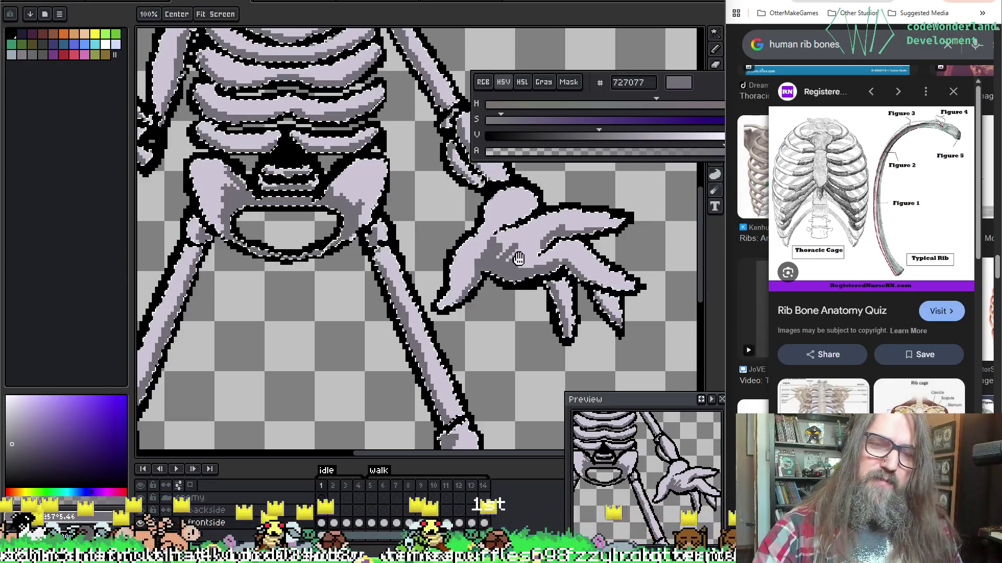
{"action": "left_click_drag", "start_coordinate": [517, 258], "coordinate": [516, 252]}
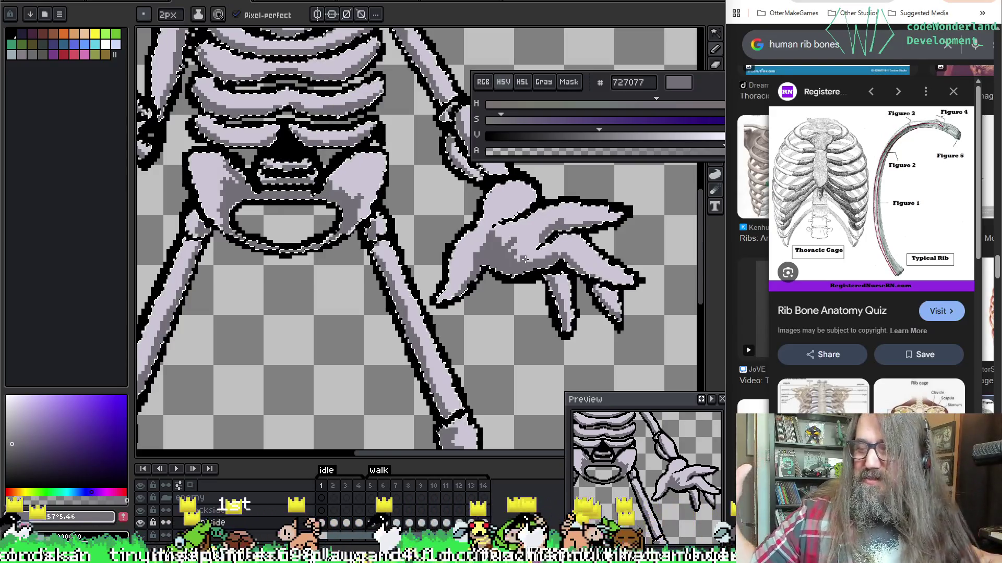
{"action": "left_click_drag", "start_coordinate": [505, 196], "coordinate": [457, 249]}
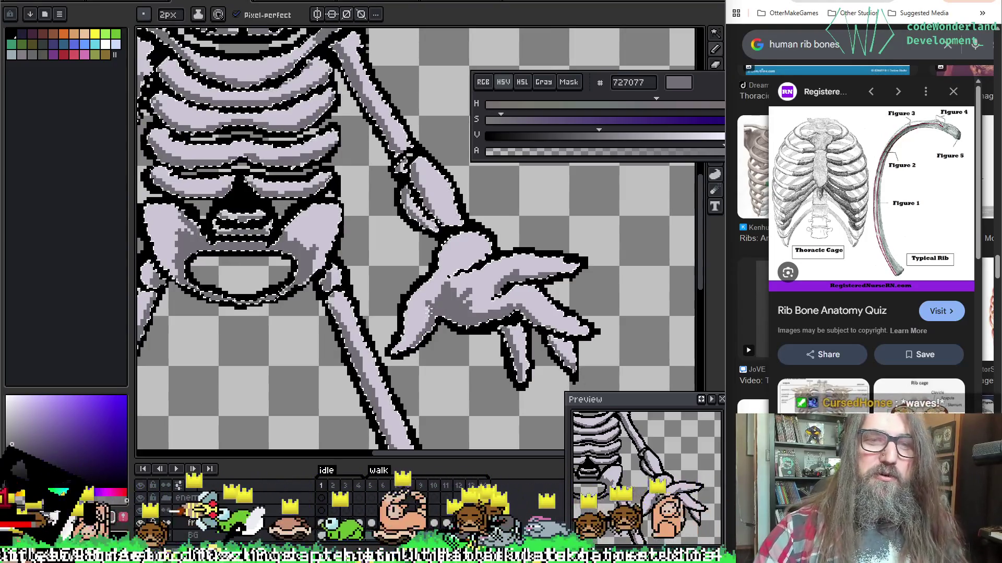
{"action": "mouse_move", "coordinate": [214, 264]}
{"action": "left_mouse_down"}
{"action": "mouse_move", "coordinate": [559, 251]}
{"action": "mouse_move", "coordinate": [541, 300]}
{"action": "left_mouse_up"}
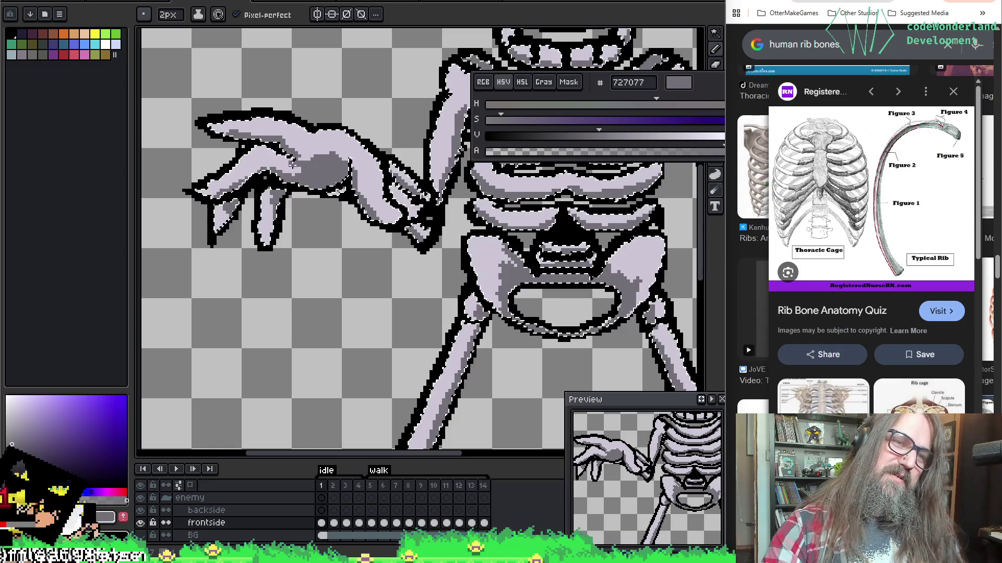
{"action": "mouse_move", "coordinate": [488, 232]}
{"action": "left_mouse_down"}
{"action": "mouse_move", "coordinate": [423, 334]}
{"action": "mouse_move", "coordinate": [423, 214]}
{"action": "mouse_move", "coordinate": [428, 234]}
{"action": "left_mouse_up"}
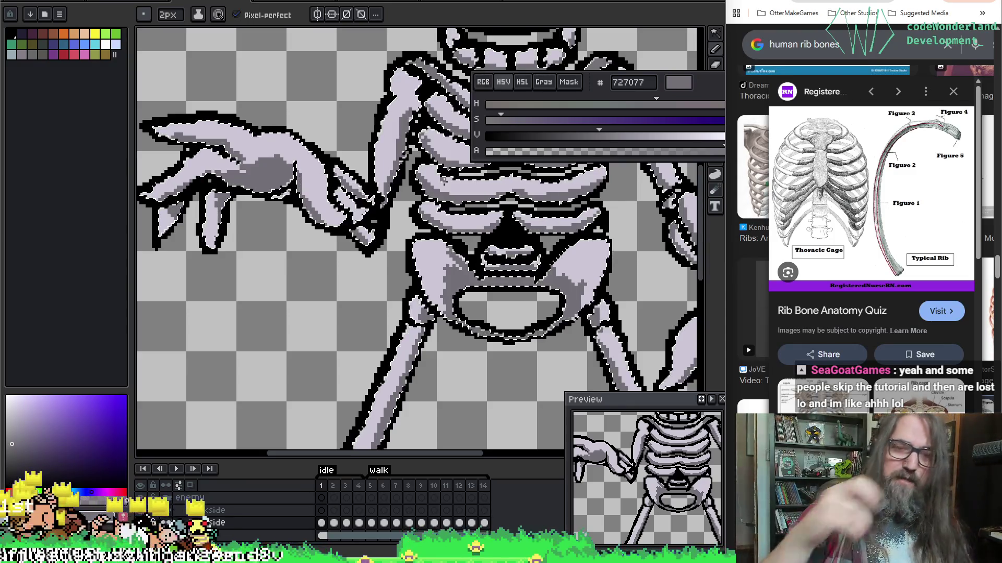
{"action": "key", "text": "alt"}
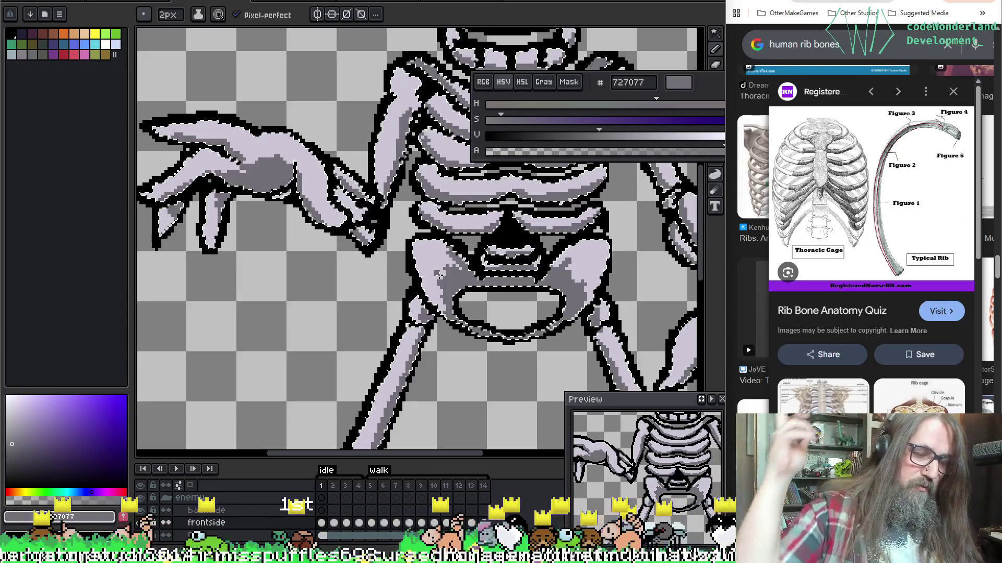
{"action": "left_click_drag", "start_coordinate": [521, 267], "coordinate": [442, 270]}
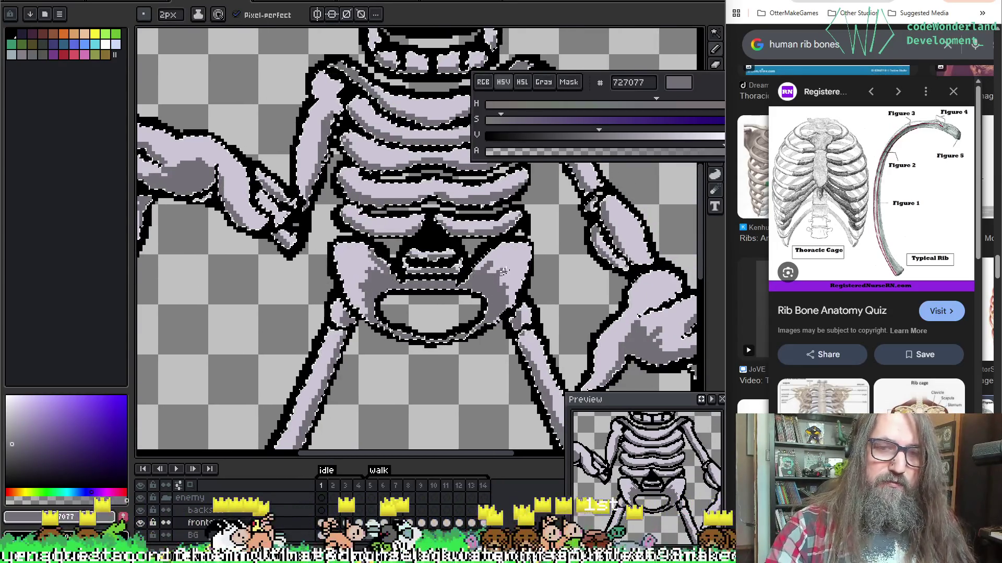
{"action": "mouse_move", "coordinate": [472, 188]}
{"action": "left_mouse_down"}
{"action": "mouse_move", "coordinate": [457, 320]}
{"action": "mouse_move", "coordinate": [451, 268]}
{"action": "left_mouse_up"}
{"action": "left_click_drag", "start_coordinate": [386, 91], "coordinate": [374, 253]}
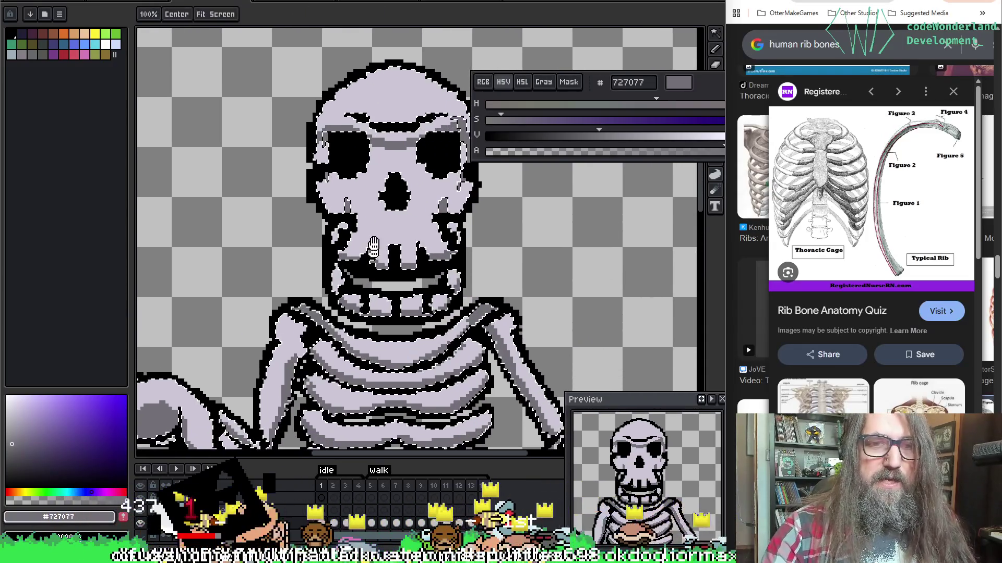
Step: Show frame 2 of the idle animation and Magic Wand-select the skeleton's lavender fill
{"action": "key", "text": "b"}
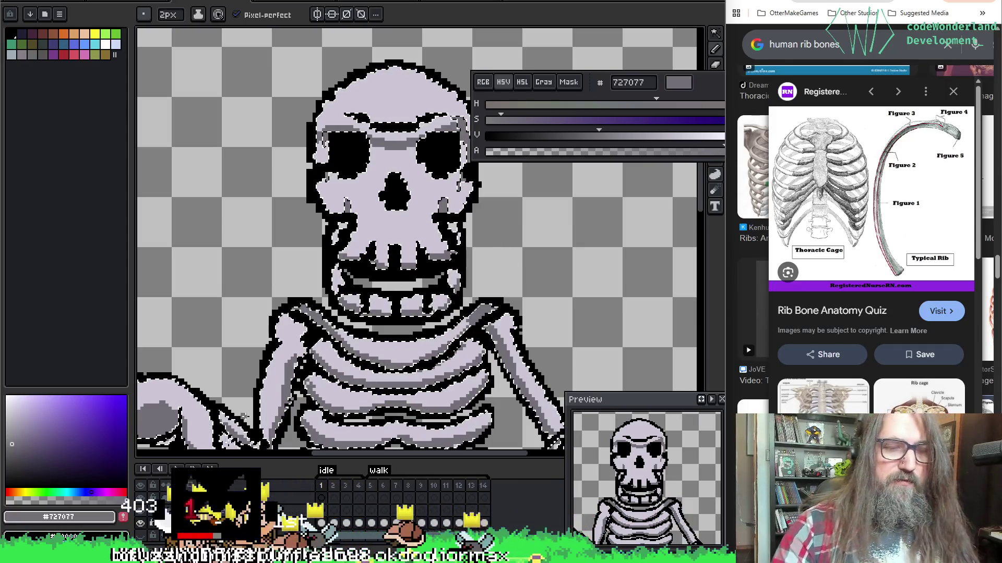
{"action": "left_click", "coordinate": [335, 523]}
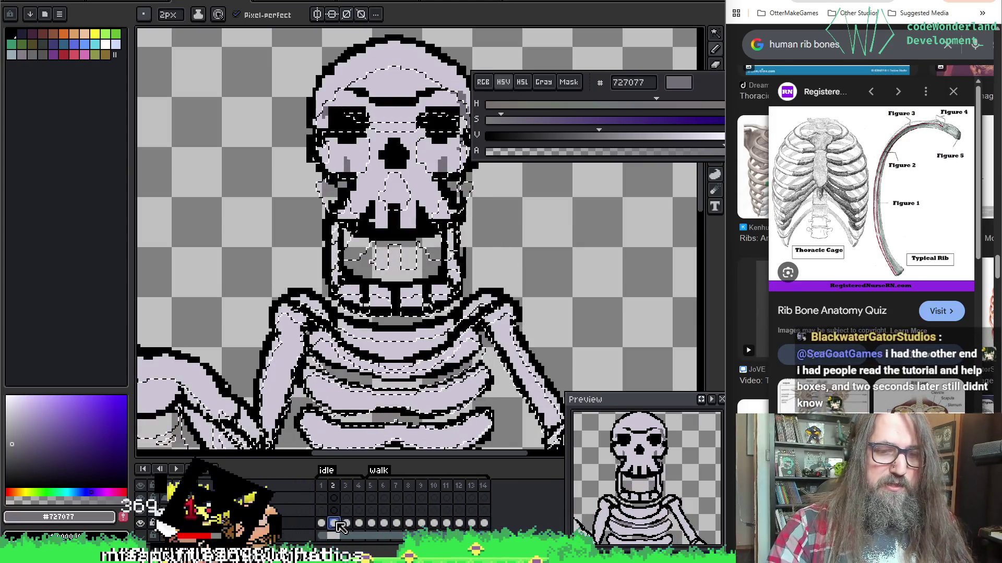
{"action": "left_click_drag", "start_coordinate": [261, 279], "coordinate": [384, 154]}
{"action": "key", "text": "w"}
{"action": "left_click", "coordinate": [383, 154]}
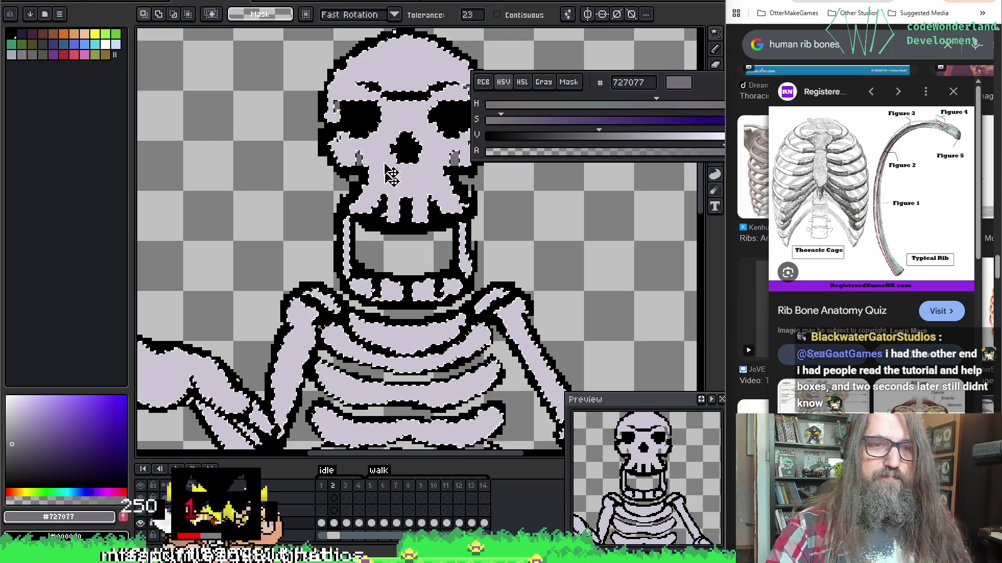
{"action": "left_click_drag", "start_coordinate": [391, 180], "coordinate": [405, 166]}
{"action": "key", "text": "alt"}
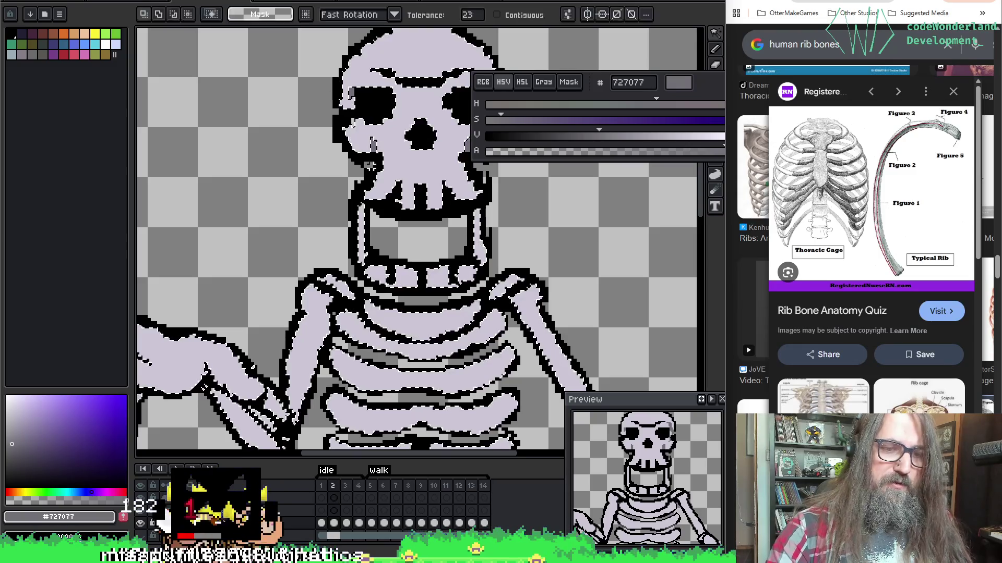
{"action": "key", "text": "b"}
Step: Shade the inner arm, ribcage edge and both shoulders with the 2px #727077 pencil
{"action": "scroll", "coordinate": [333, 219], "scroll_direction": "down", "scroll_amount": 2}
{"action": "mouse_move", "coordinate": [313, 365]}
{"action": "left_mouse_down"}
{"action": "mouse_move", "coordinate": [338, 277]}
{"action": "mouse_move", "coordinate": [317, 333]}
{"action": "left_mouse_up"}
{"action": "left_click_drag", "start_coordinate": [340, 239], "coordinate": [362, 256]}
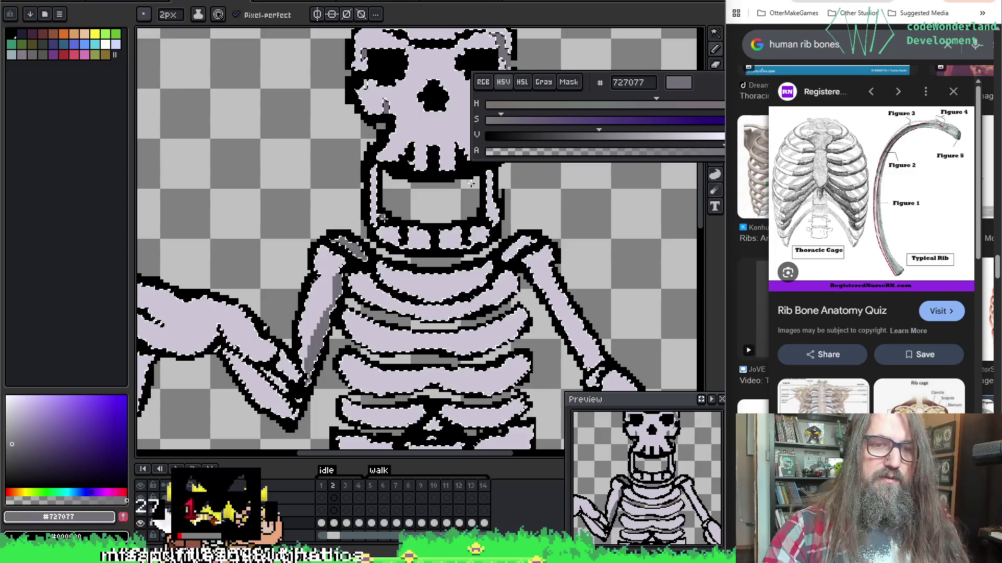
{"action": "left_click_drag", "start_coordinate": [503, 259], "coordinate": [518, 245]}
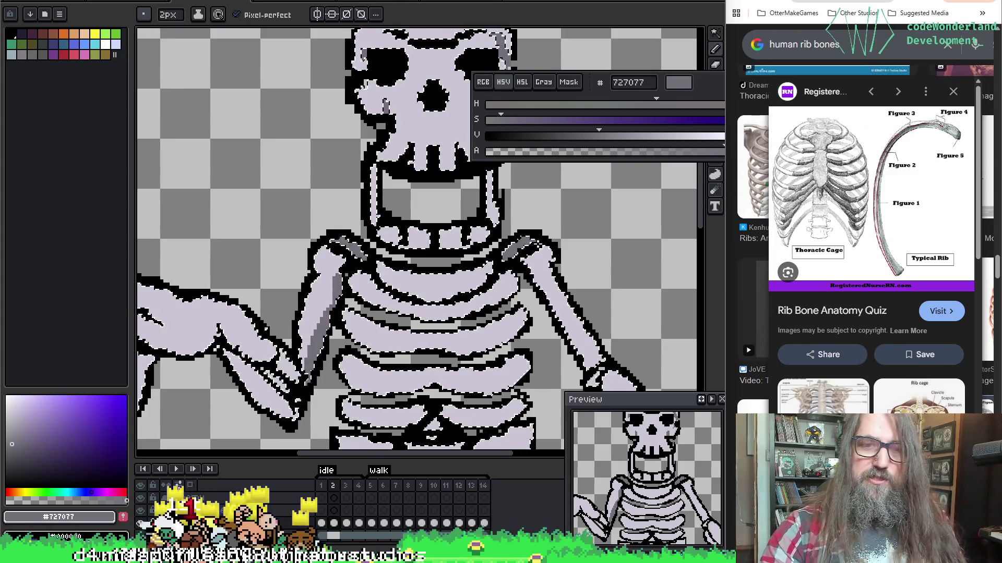
Step: Shade under the left forearm and hand in grey, undoing the final stroke
{"action": "mouse_move", "coordinate": [499, 202]}
{"action": "left_mouse_down"}
{"action": "mouse_move", "coordinate": [531, 241]}
{"action": "mouse_move", "coordinate": [492, 284]}
{"action": "left_mouse_up"}
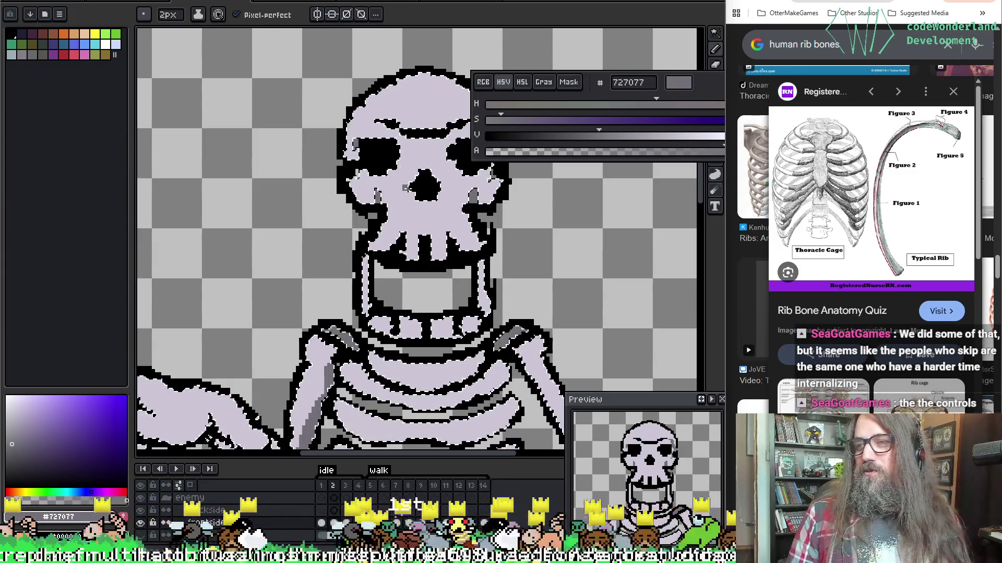
{"action": "scroll", "coordinate": [405, 188], "scroll_direction": "up", "scroll_amount": 1}
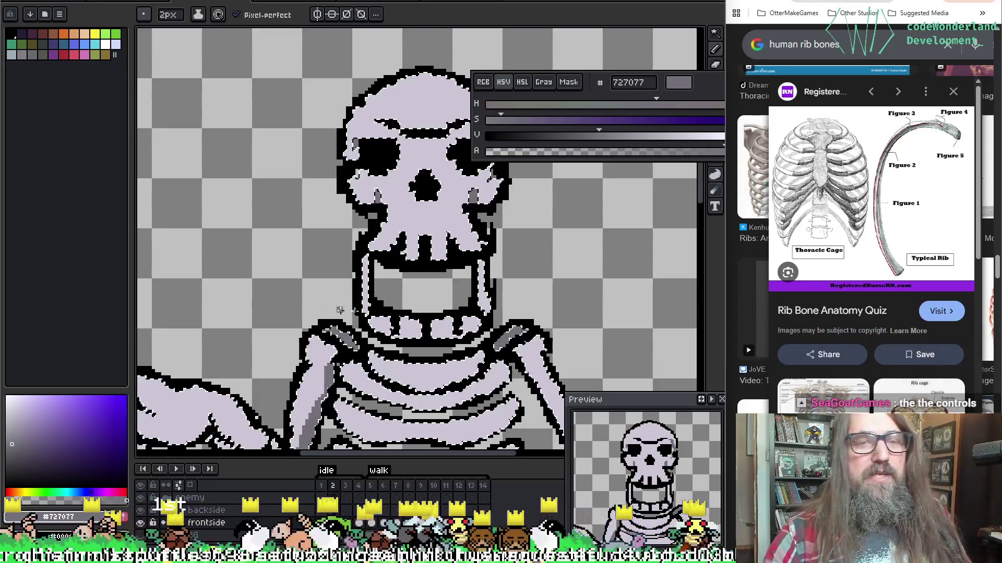
{"action": "scroll", "coordinate": [332, 341], "scroll_direction": "down", "scroll_amount": 5}
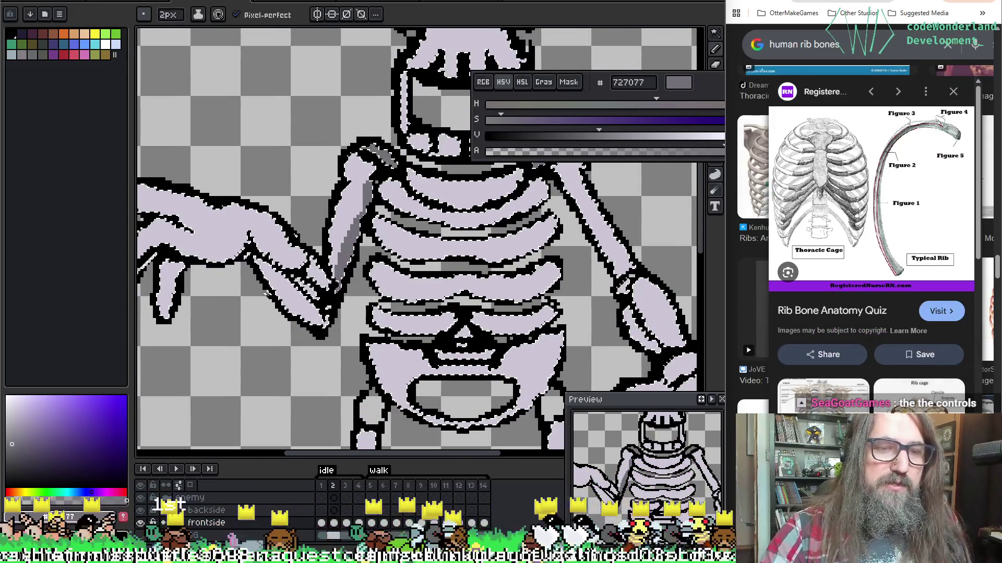
{"action": "left_click_drag", "start_coordinate": [326, 320], "coordinate": [267, 274]}
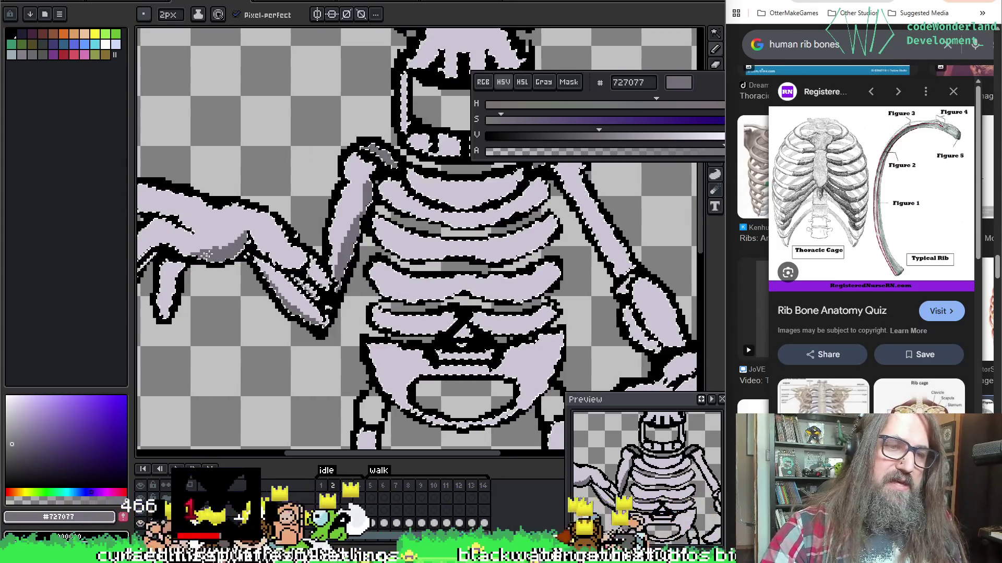
{"action": "key", "text": "ctrl+z"}
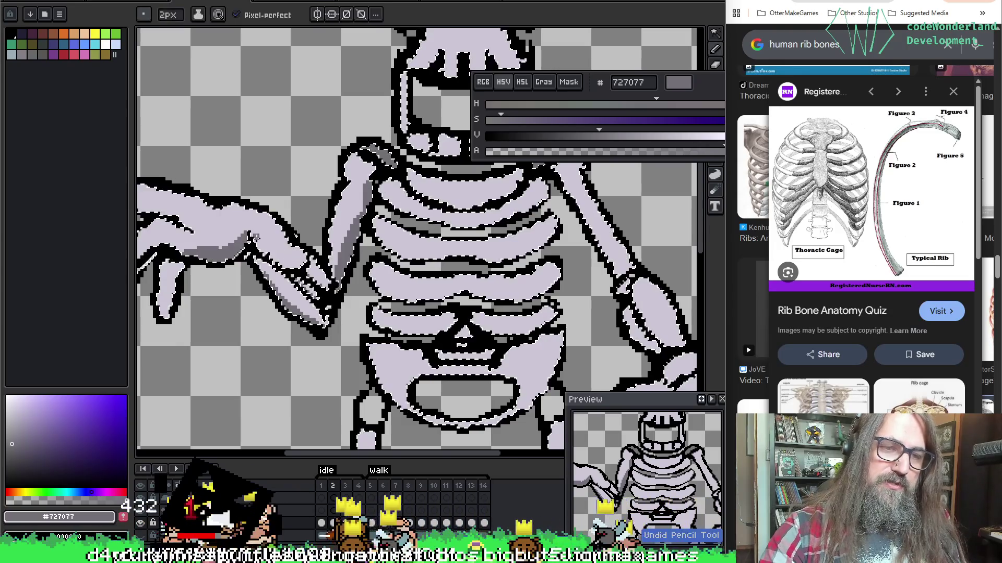
{"action": "scroll", "coordinate": [417, 240], "scroll_direction": "left", "scroll_amount": 3}
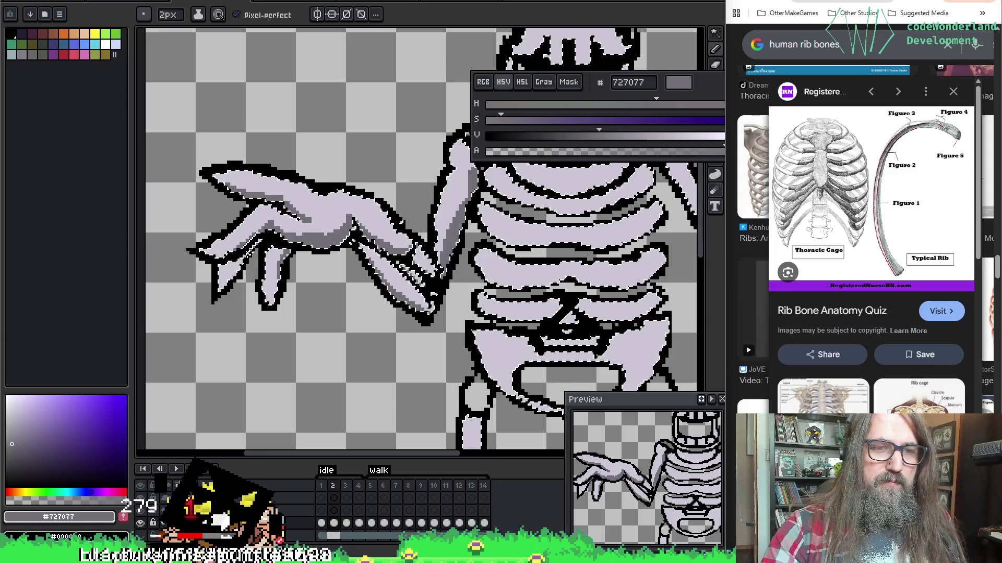
{"action": "left_click_drag", "start_coordinate": [392, 241], "coordinate": [322, 245]}
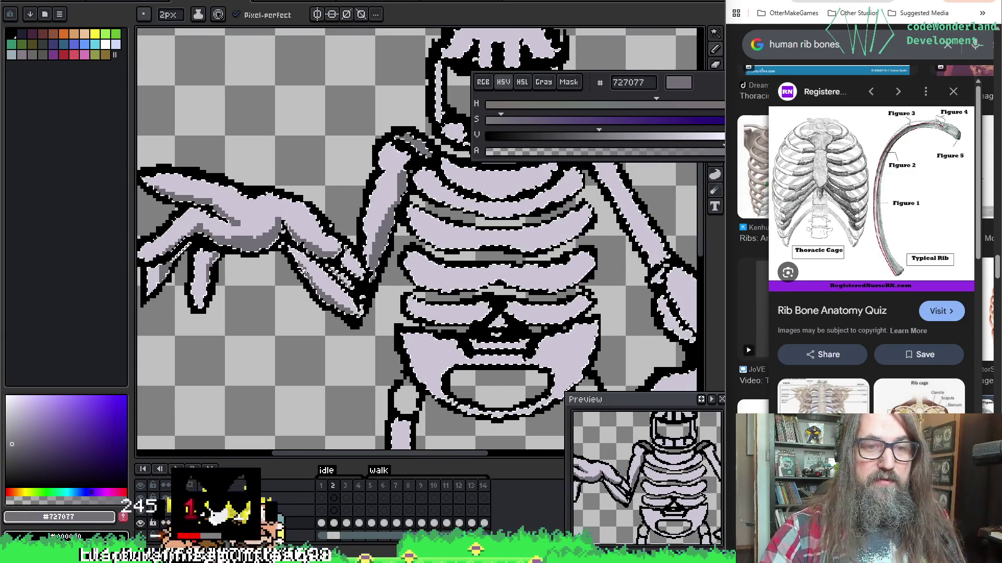
{"action": "left_click_drag", "start_coordinate": [314, 299], "coordinate": [215, 300]}
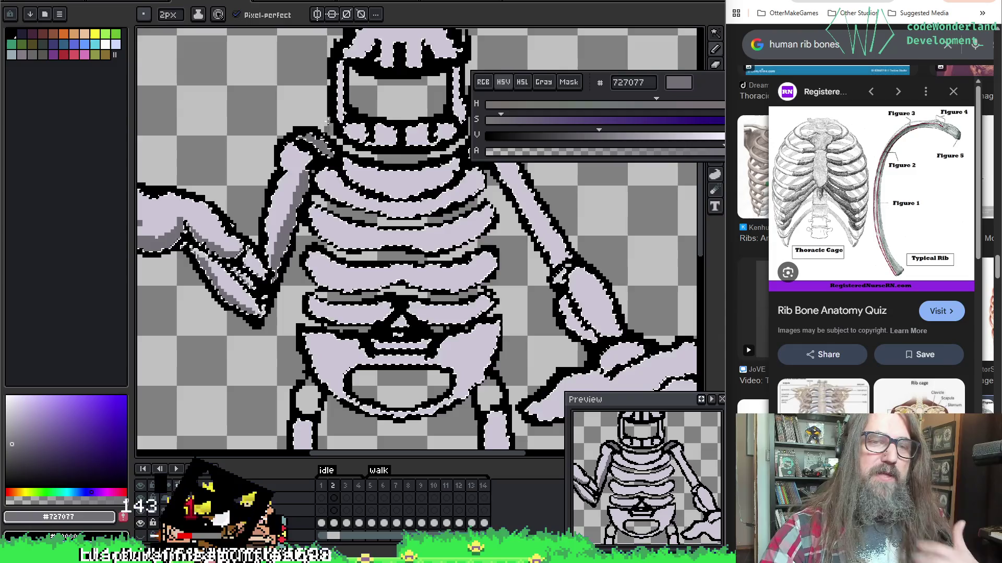
{"action": "mouse_move", "coordinate": [490, 196]}
{"action": "left_mouse_down"}
{"action": "mouse_move", "coordinate": [391, 219]}
{"action": "mouse_move", "coordinate": [443, 261]}
{"action": "mouse_move", "coordinate": [471, 305]}
{"action": "left_mouse_up"}
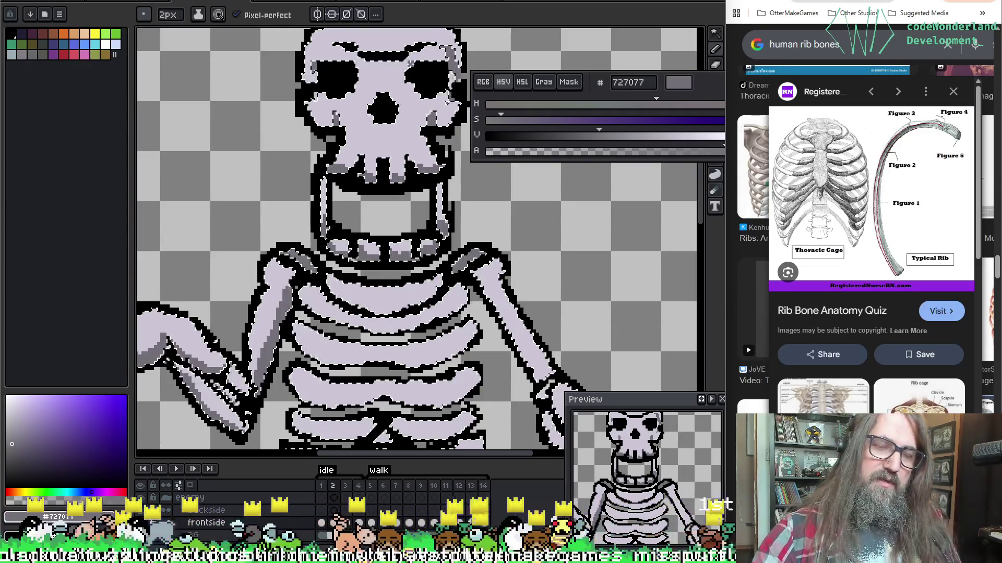
Step: Touch up the rib shading and undo the two stray pencil edits on the lower ribs
{"action": "scroll", "coordinate": [387, 189], "scroll_direction": "down", "scroll_amount": 2}
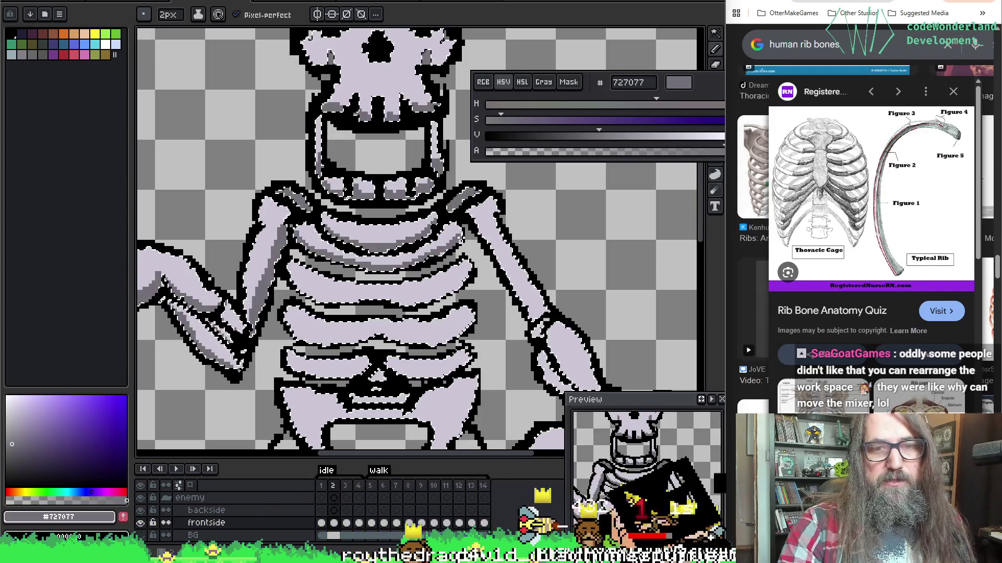
{"action": "left_click_drag", "start_coordinate": [422, 255], "coordinate": [423, 191]}
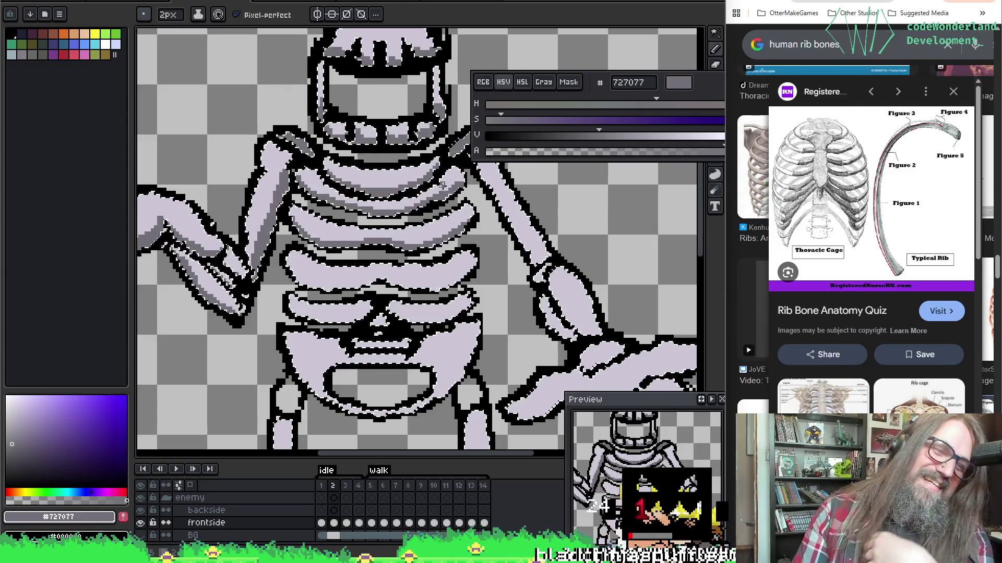
{"action": "scroll", "coordinate": [442, 184], "scroll_direction": "left", "scroll_amount": 2}
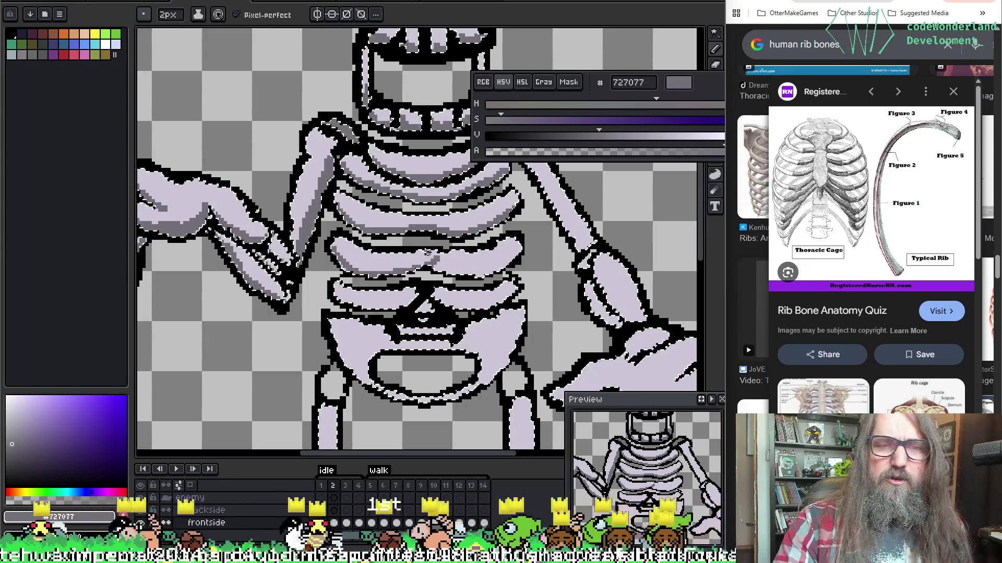
{"action": "key", "text": "ctrl+z"}
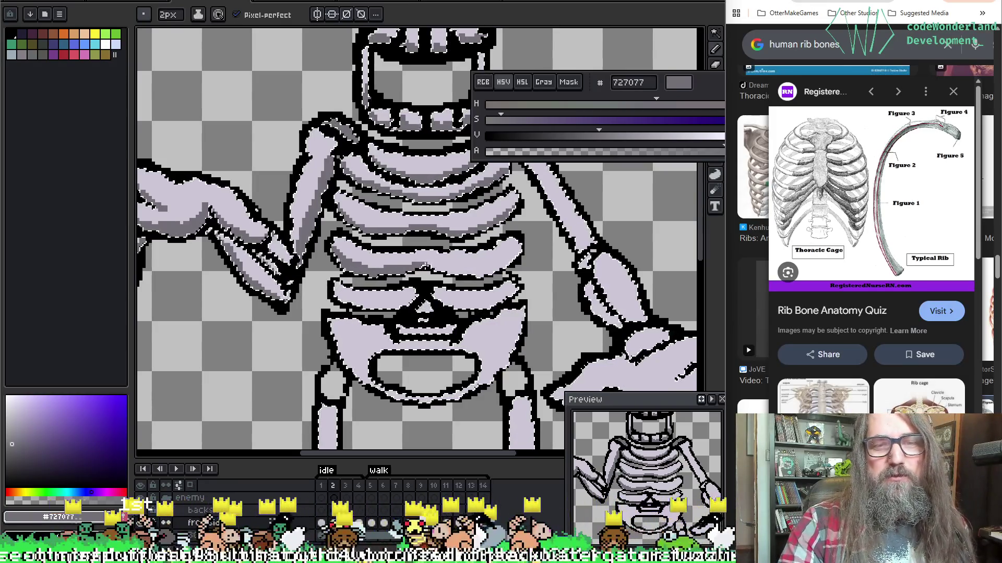
{"action": "key", "text": "ctrl+z"}
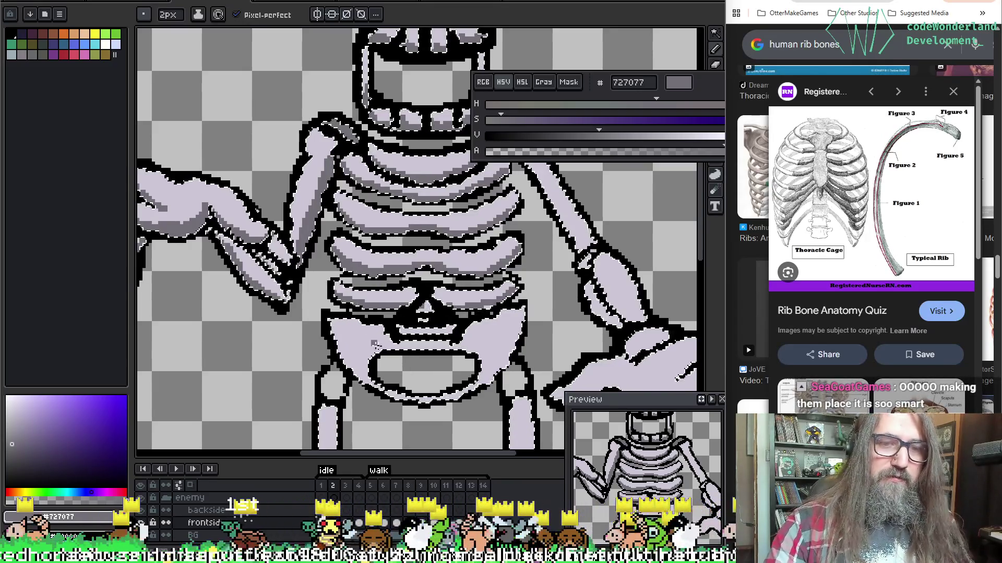
Step: Paint 2px #727077 shading strokes on the pelvis's left and right sides
{"action": "left_click_drag", "start_coordinate": [362, 354], "coordinate": [371, 338]}
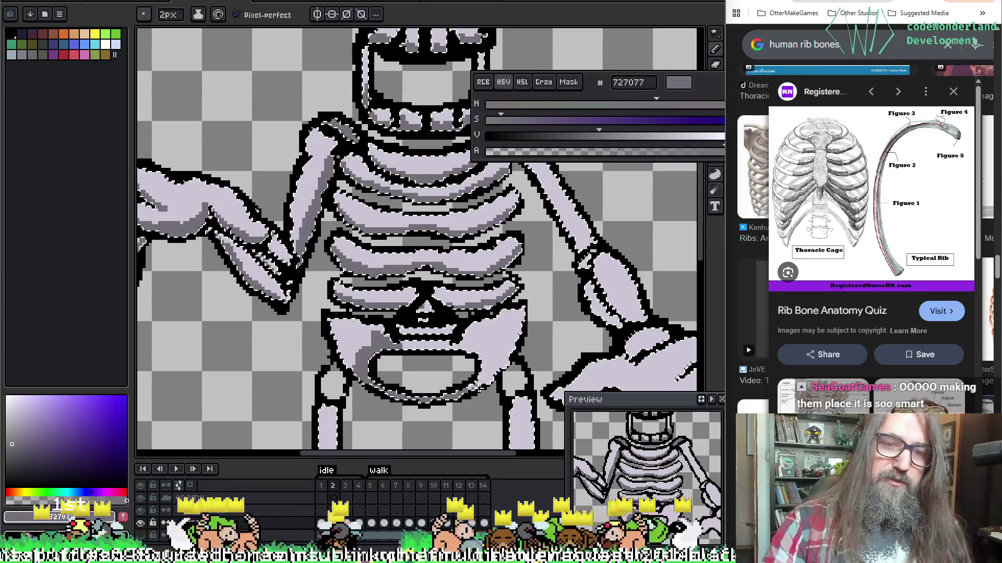
{"action": "left_click_drag", "start_coordinate": [495, 373], "coordinate": [486, 360]}
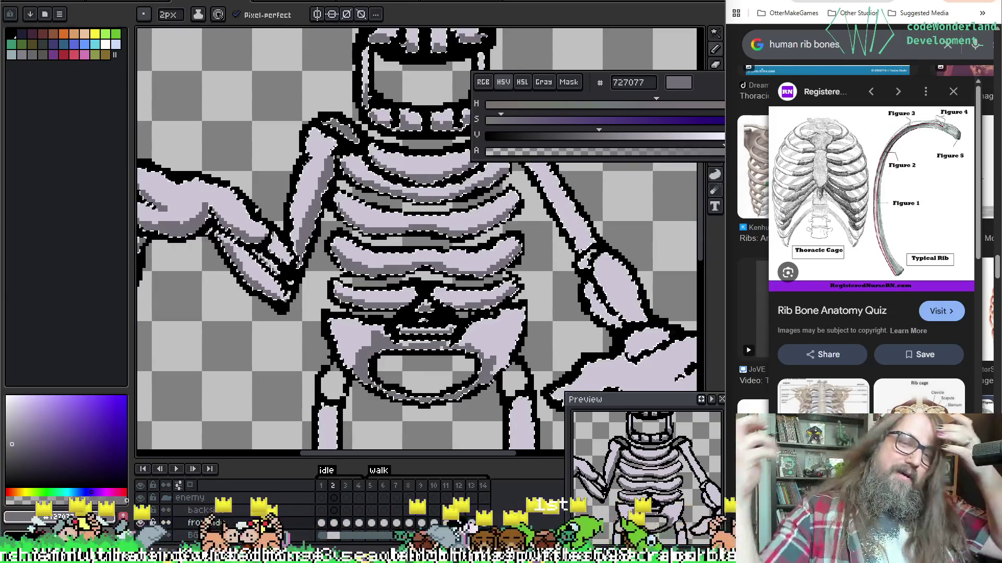
Step: Centre the view on the skull and undo the two grey strokes across its brow
{"action": "mouse_move", "coordinate": [454, 65]}
{"action": "left_mouse_down"}
{"action": "mouse_move", "coordinate": [415, 126]}
{"action": "mouse_move", "coordinate": [417, 214]}
{"action": "left_mouse_up"}
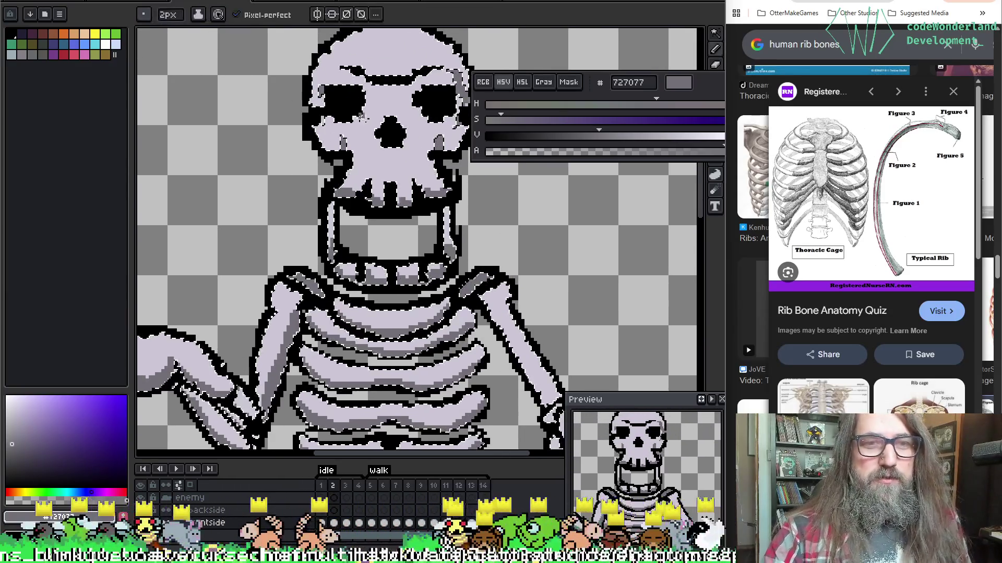
{"action": "left_click_drag", "start_coordinate": [387, 167], "coordinate": [343, 234]}
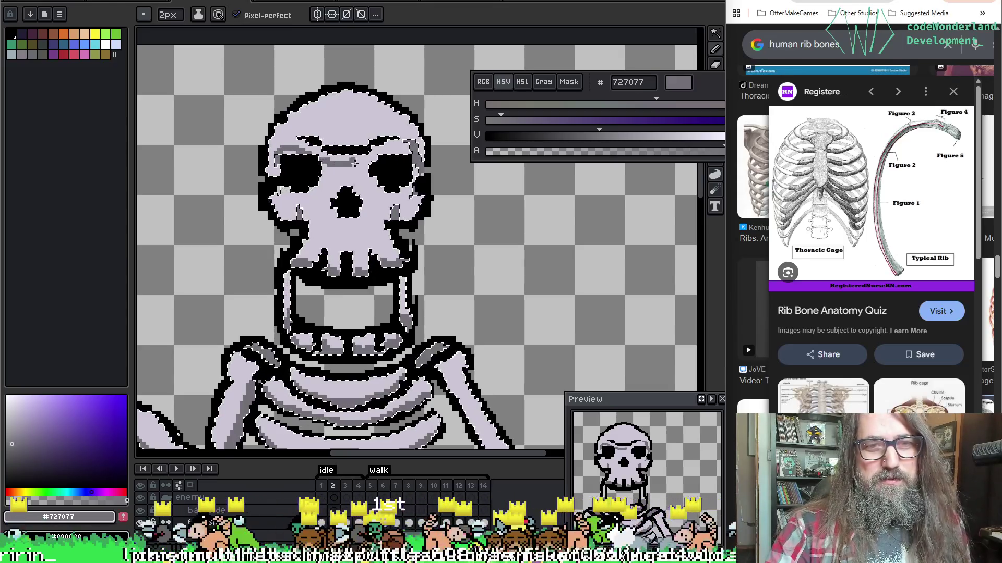
{"action": "key", "text": "ctrl+z"}
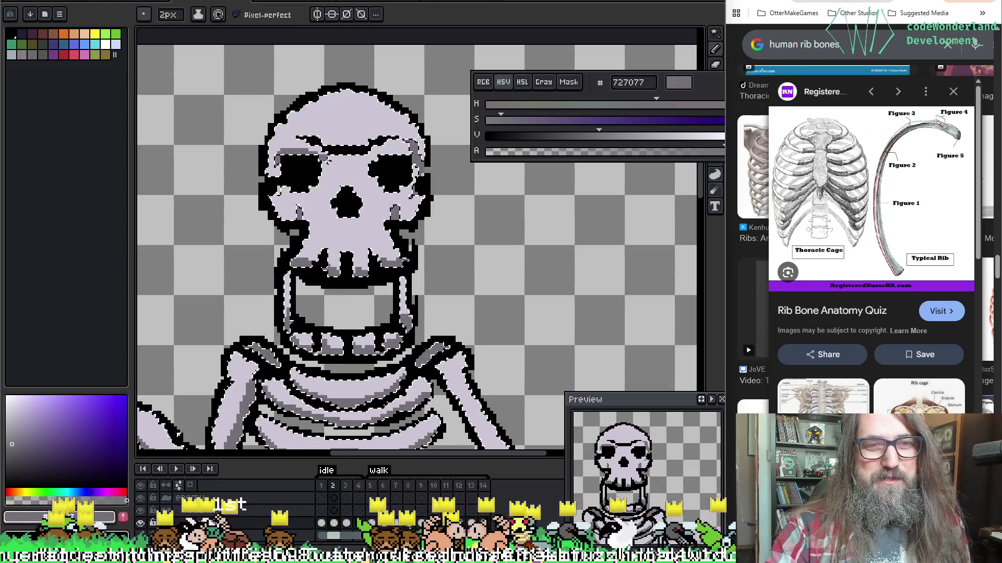
{"action": "key", "text": "ctrl+z"}
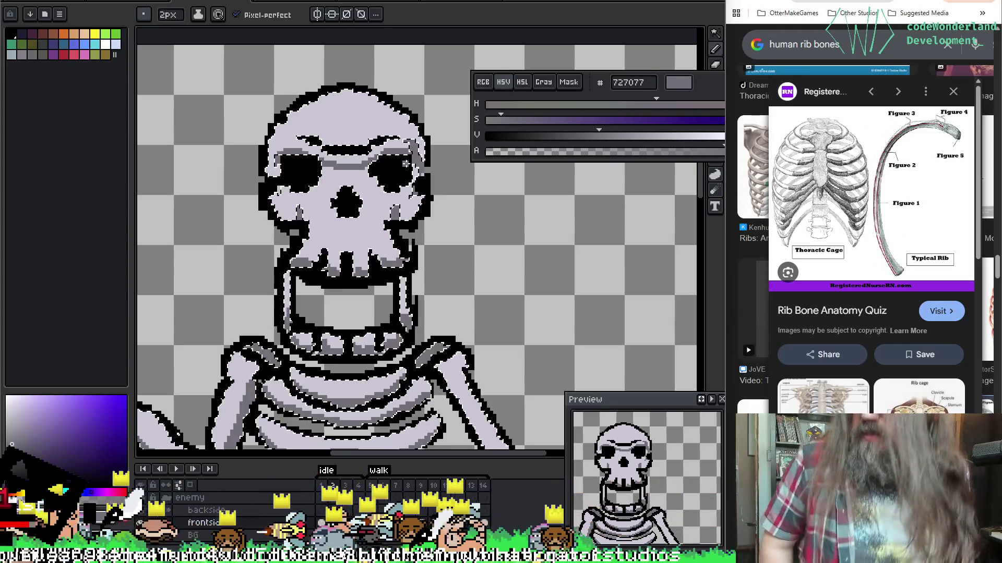
{"action": "scroll", "coordinate": [337, 61], "scroll_direction": "down", "scroll_amount": 5}
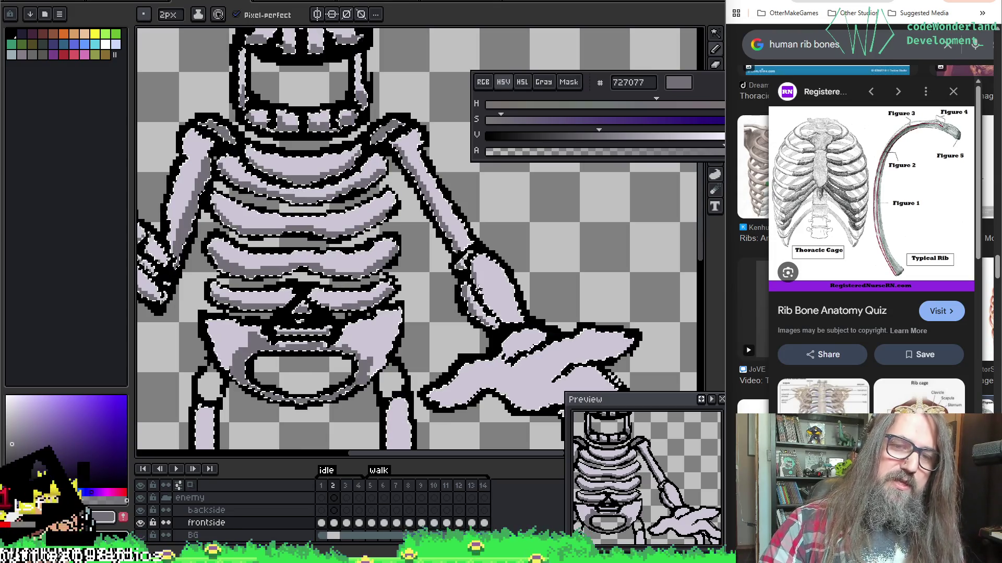
Step: Shade the clawed hand in #727077, extend its fingers downward, and save the sprite
{"action": "left_click_drag", "start_coordinate": [594, 334], "coordinate": [591, 220]}
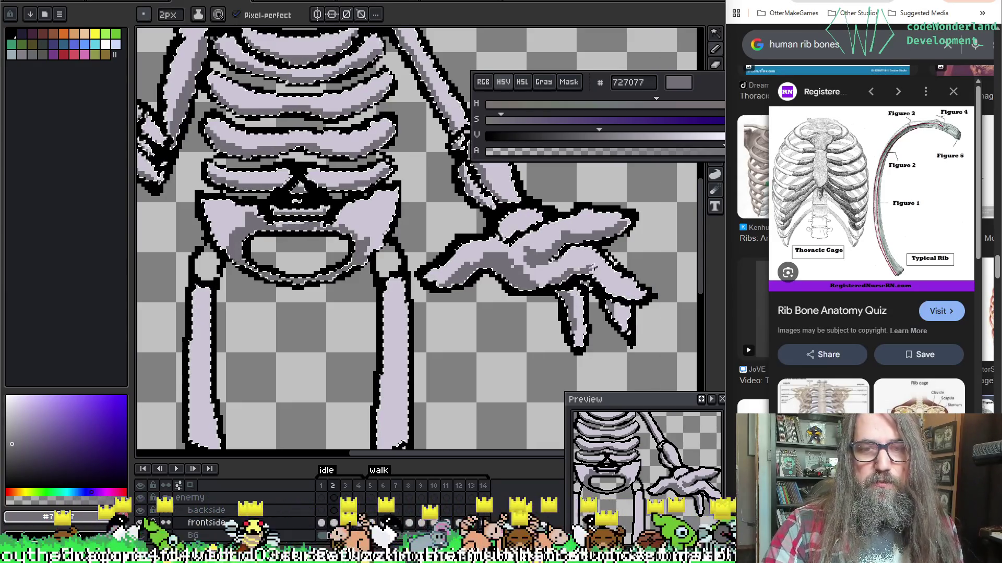
{"action": "key", "text": "v"}
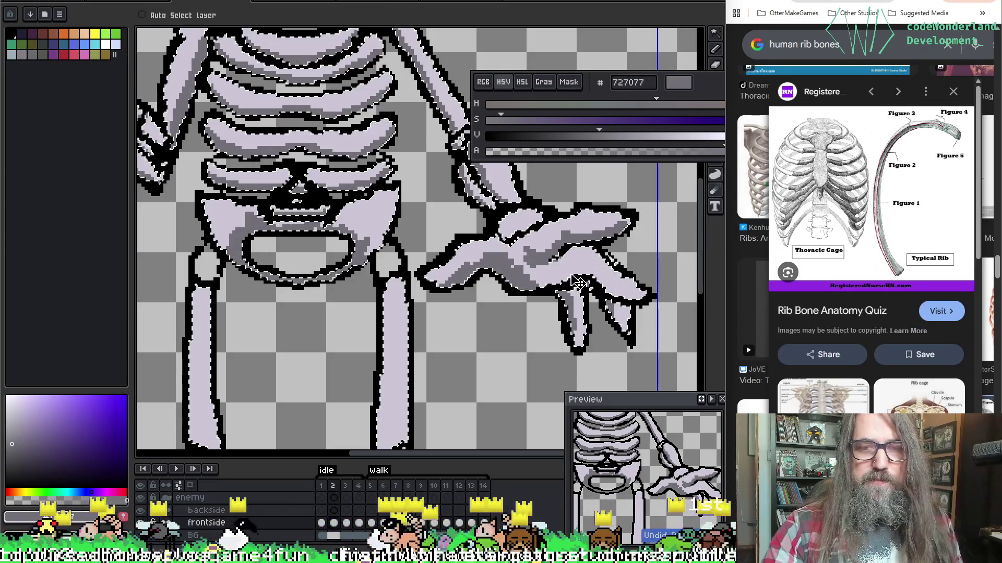
{"action": "key", "text": "b"}
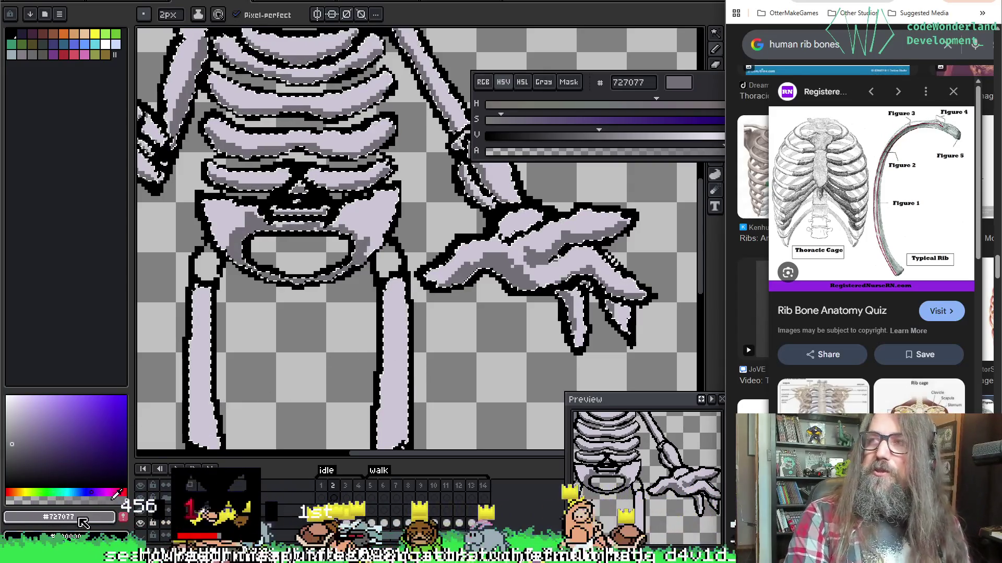
{"action": "left_click_drag", "start_coordinate": [501, 271], "coordinate": [523, 333]}
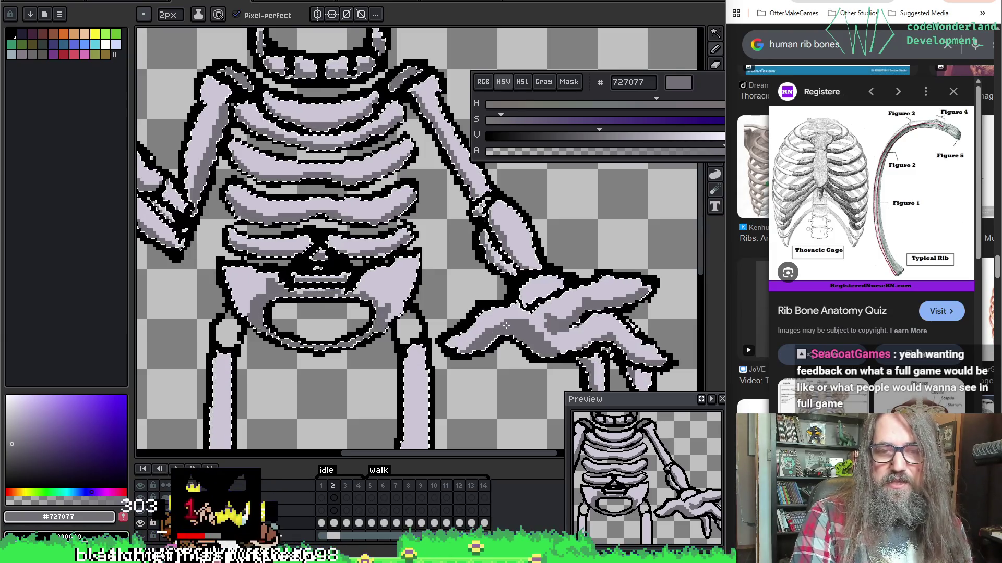
{"action": "left_click_drag", "start_coordinate": [418, 235], "coordinate": [383, 248]}
{"action": "key", "text": "ctrl+s"}
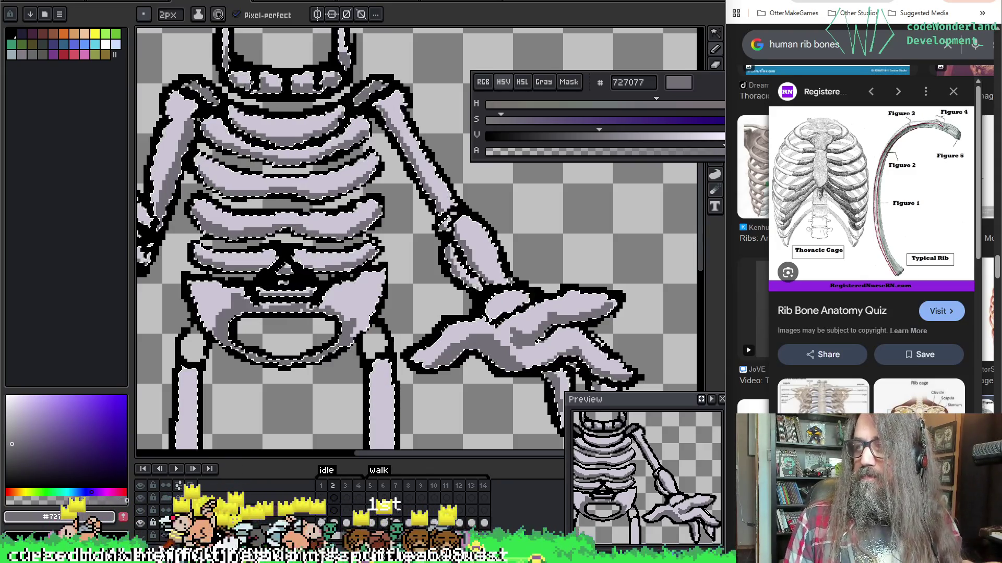
{"action": "scroll", "coordinate": [427, 291], "scroll_direction": "down", "scroll_amount": 3}
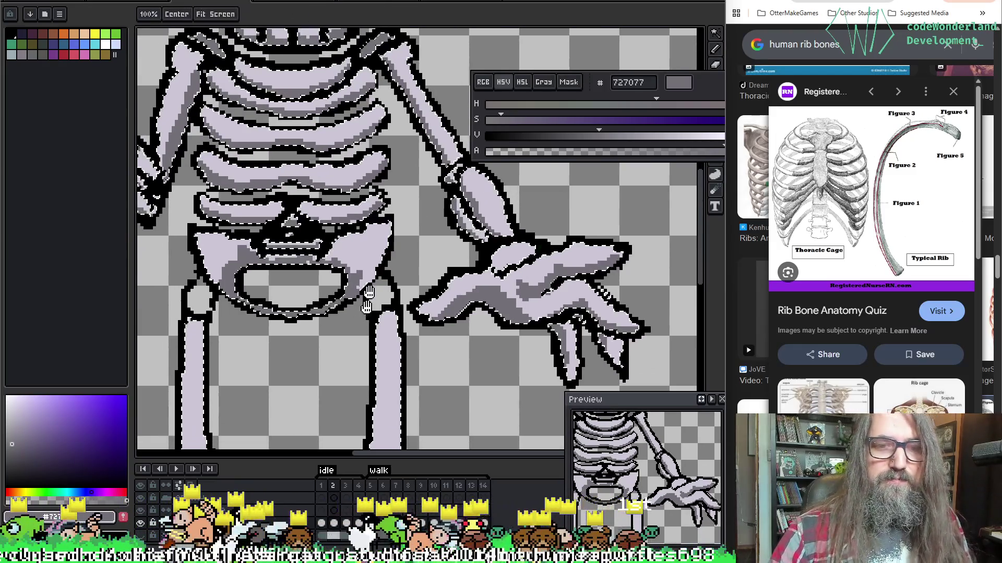
Step: Pick grey 727077 with the eyedropper and Magic Wand-select the legs' light bone areas
{"action": "left_click", "coordinate": [422, 243], "text": "alt"}
{"action": "key", "text": "g"}
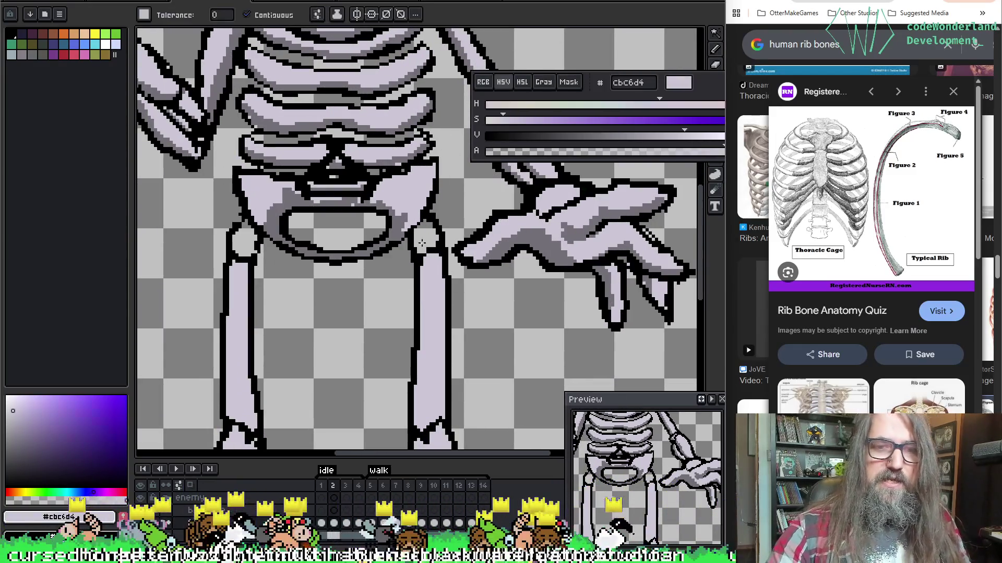
{"action": "key", "text": "i"}
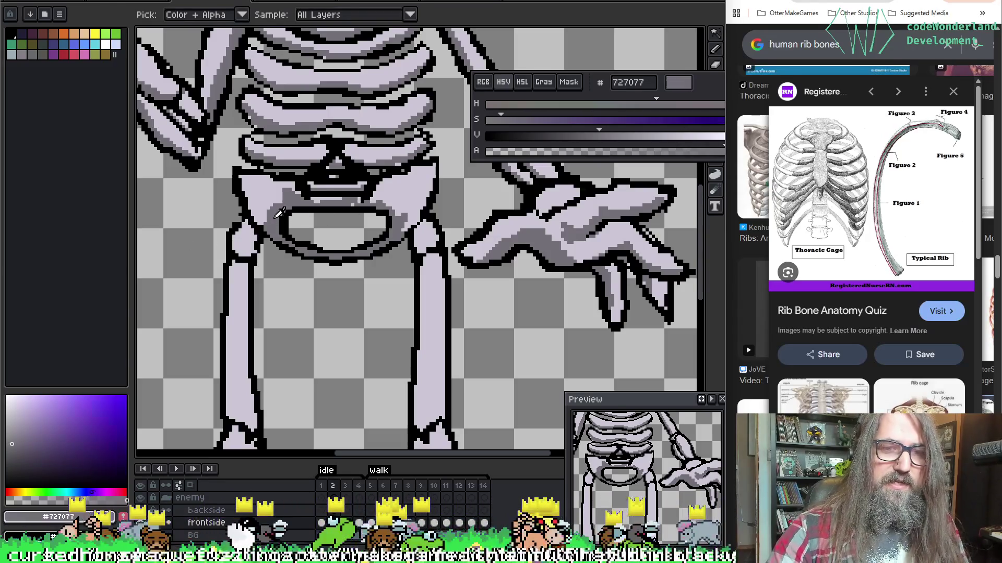
{"action": "left_click", "coordinate": [278, 213]}
{"action": "scroll", "coordinate": [279, 214], "scroll_direction": "down", "scroll_amount": 1}
{"action": "key", "text": "w"}
{"action": "left_click", "coordinate": [256, 255]}
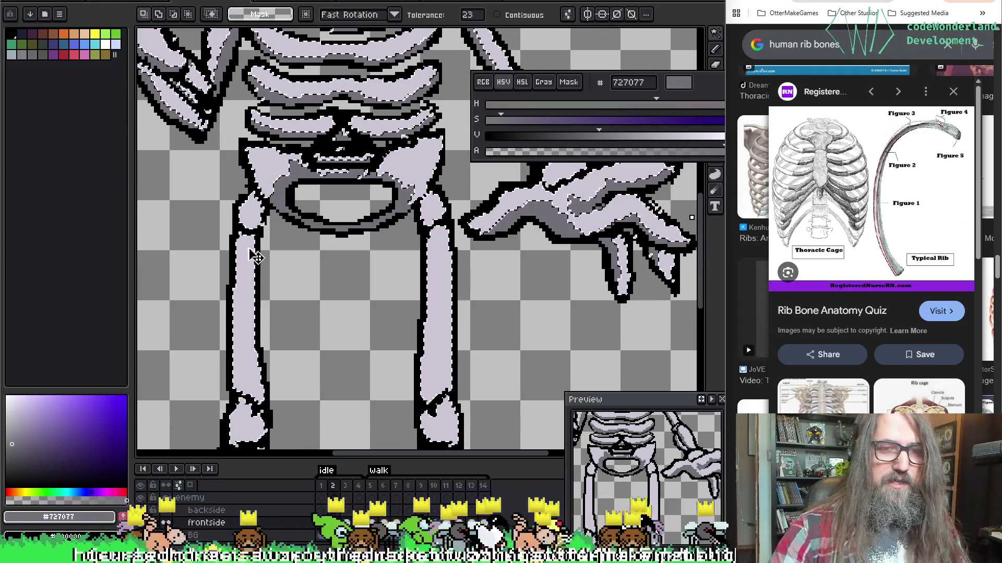
{"action": "key", "text": "b"}
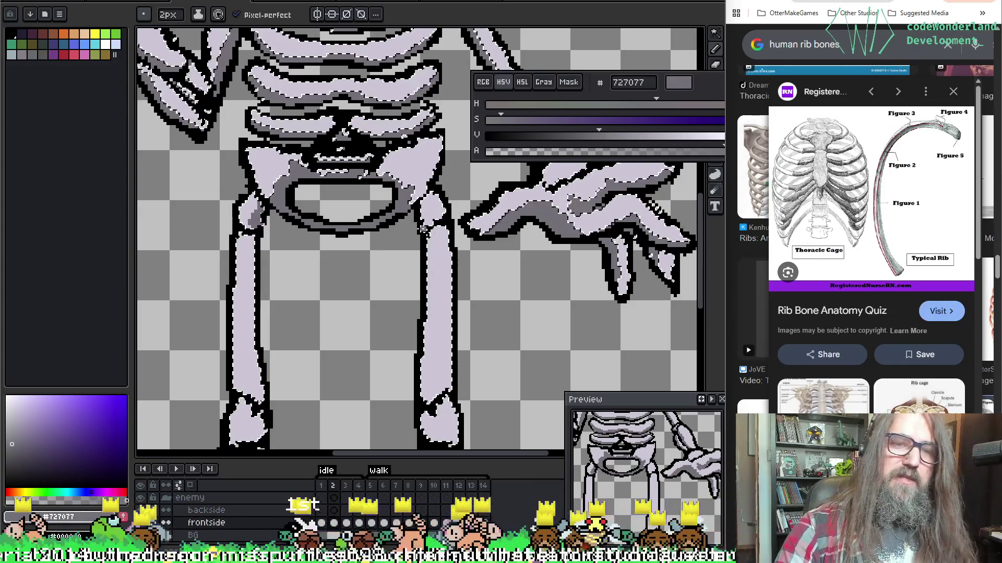
Step: Shade the left thigh and left knee in grey
{"action": "key", "text": "space"}
{"action": "left_click_drag", "start_coordinate": [396, 240], "coordinate": [425, 179]}
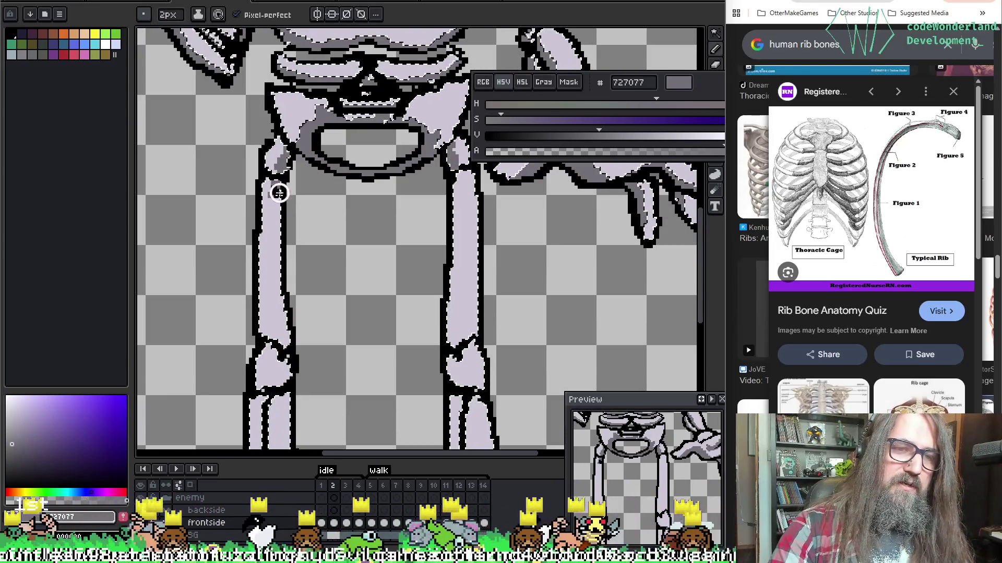
{"action": "left_click", "coordinate": [279, 193]}
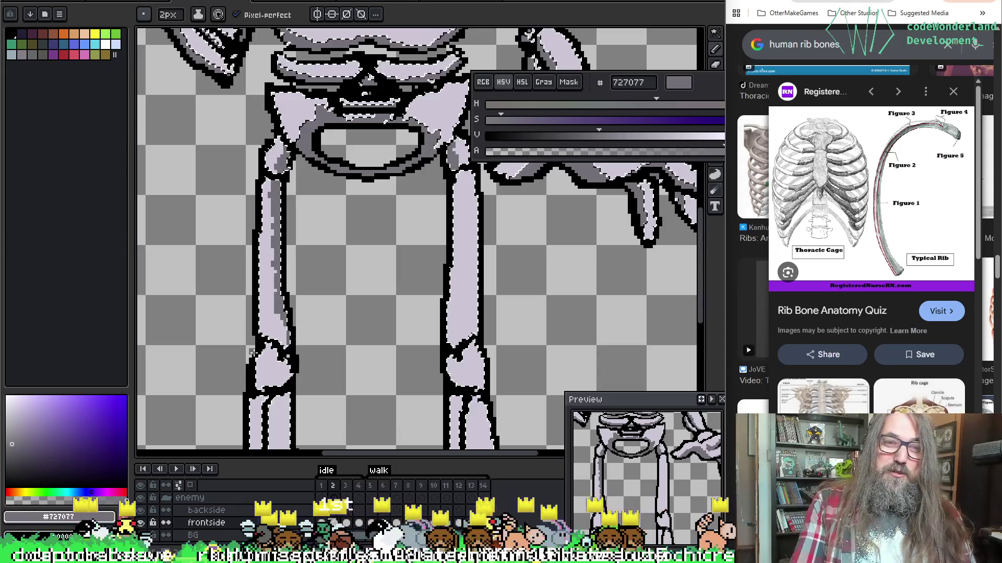
{"action": "scroll", "coordinate": [358, 277], "scroll_direction": "up", "scroll_amount": 2}
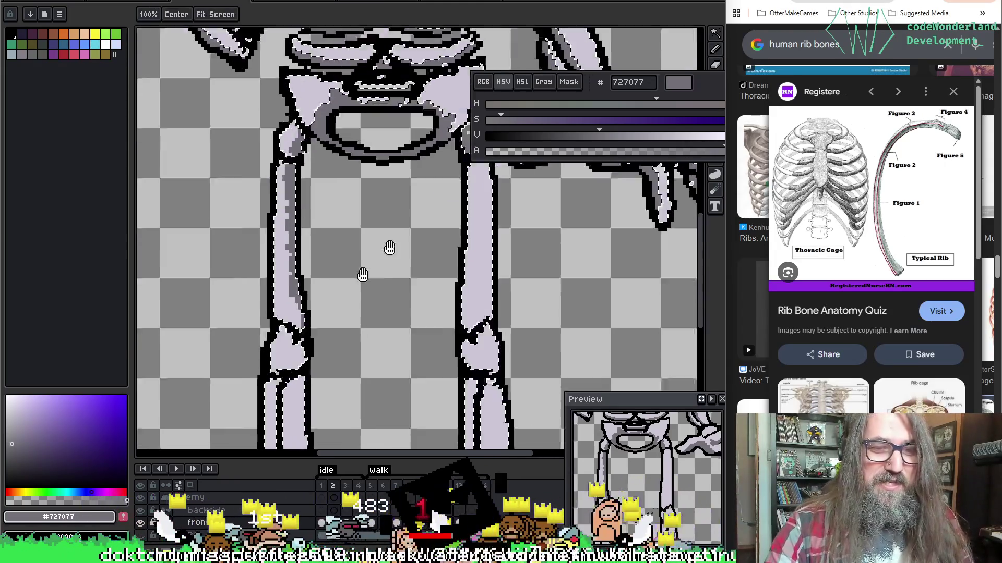
{"action": "left_click_drag", "start_coordinate": [377, 275], "coordinate": [371, 268]}
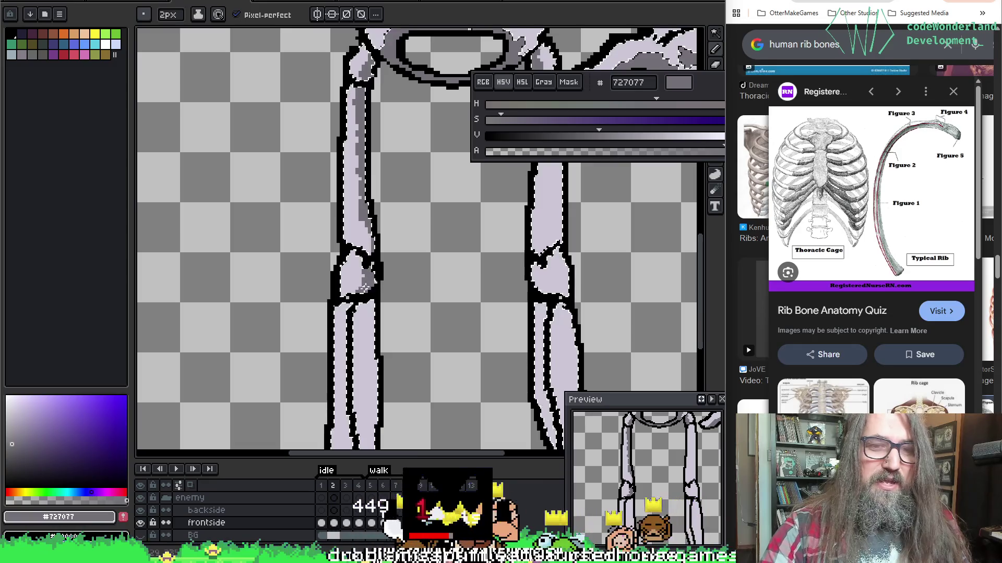
Step: Shade the right side of the shin and add dark grey to the left foot
{"action": "key", "text": "space"}
{"action": "left_click_drag", "start_coordinate": [380, 305], "coordinate": [393, 242]}
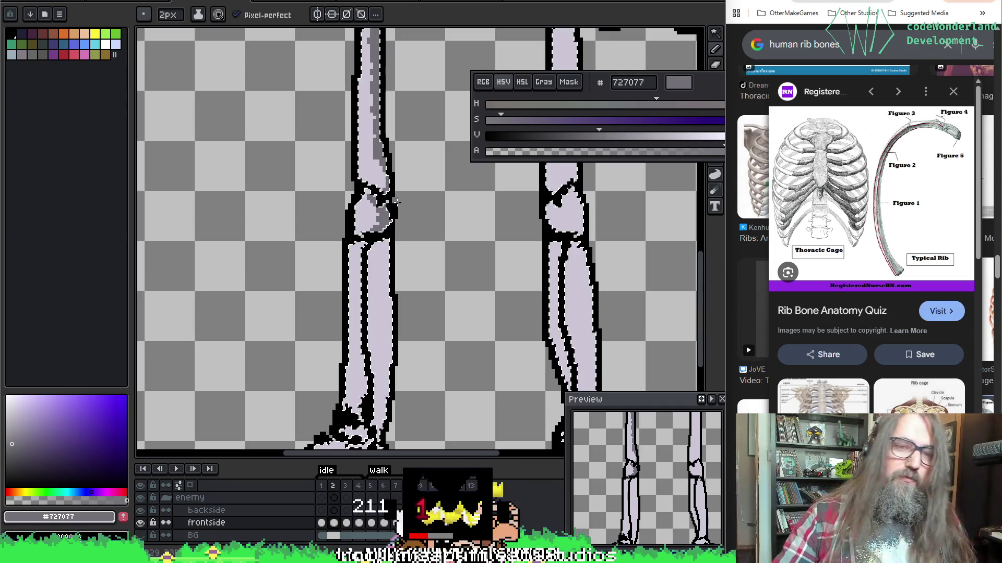
{"action": "scroll", "coordinate": [367, 263], "scroll_direction": "down", "scroll_amount": 3}
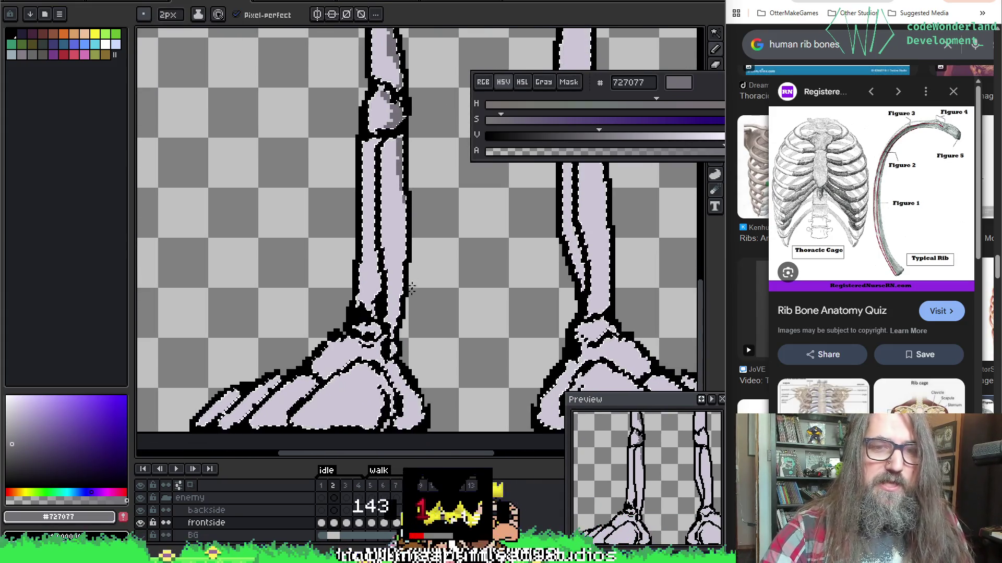
{"action": "left_click_drag", "start_coordinate": [409, 302], "coordinate": [416, 137]}
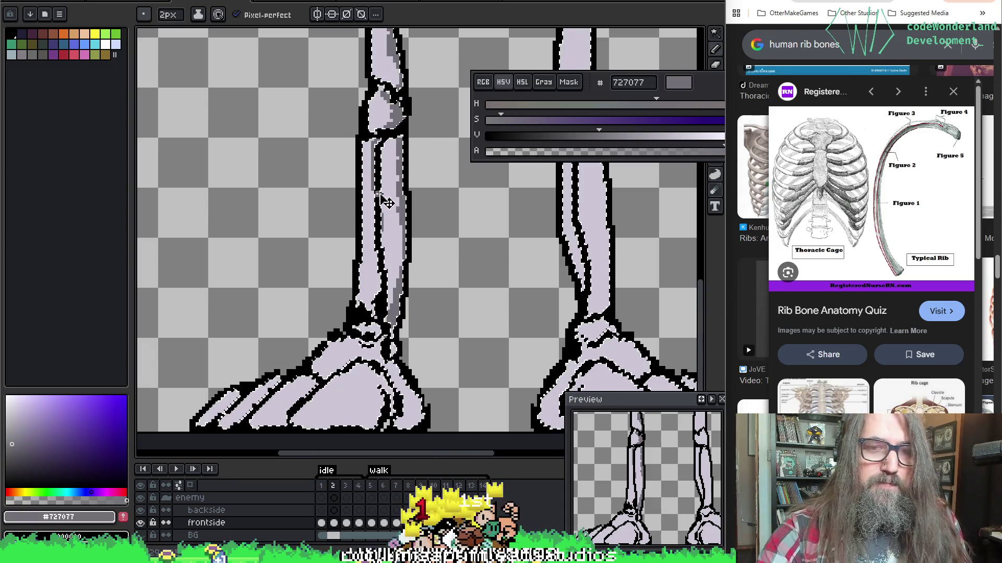
{"action": "left_click_drag", "start_coordinate": [379, 266], "coordinate": [422, 147]}
{"action": "mouse_move", "coordinate": [421, 272]}
{"action": "left_mouse_down"}
{"action": "mouse_move", "coordinate": [411, 308]}
{"action": "mouse_move", "coordinate": [386, 307]}
{"action": "mouse_move", "coordinate": [397, 298]}
{"action": "mouse_move", "coordinate": [372, 290]}
{"action": "mouse_move", "coordinate": [350, 300]}
{"action": "mouse_move", "coordinate": [297, 290]}
{"action": "mouse_move", "coordinate": [272, 305]}
{"action": "left_mouse_up"}
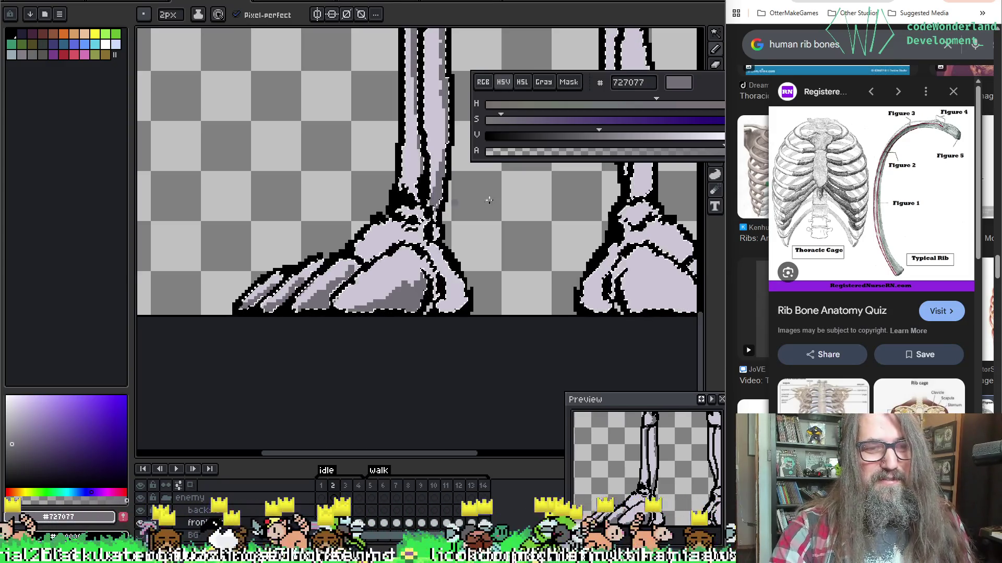
Step: Shade the right foot's toes in dark grey #727077
{"action": "left_click_drag", "start_coordinate": [540, 258], "coordinate": [410, 245]}
{"action": "mouse_move", "coordinate": [461, 267]}
{"action": "left_mouse_down"}
{"action": "mouse_move", "coordinate": [462, 299]}
{"action": "mouse_move", "coordinate": [599, 290]}
{"action": "mouse_move", "coordinate": [428, 311]}
{"action": "mouse_move", "coordinate": [581, 308]}
{"action": "mouse_move", "coordinate": [470, 273]}
{"action": "mouse_move", "coordinate": [416, 327]}
{"action": "mouse_move", "coordinate": [453, 240]}
{"action": "mouse_move", "coordinate": [418, 320]}
{"action": "mouse_move", "coordinate": [342, 226]}
{"action": "left_mouse_up"}
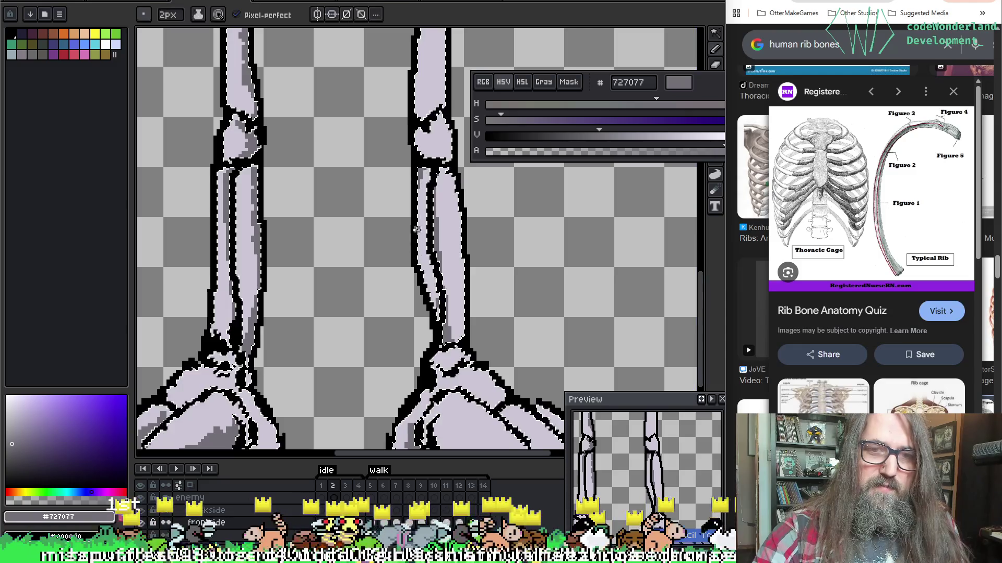
{"action": "scroll", "coordinate": [365, 235], "scroll_direction": "up", "scroll_amount": 5}
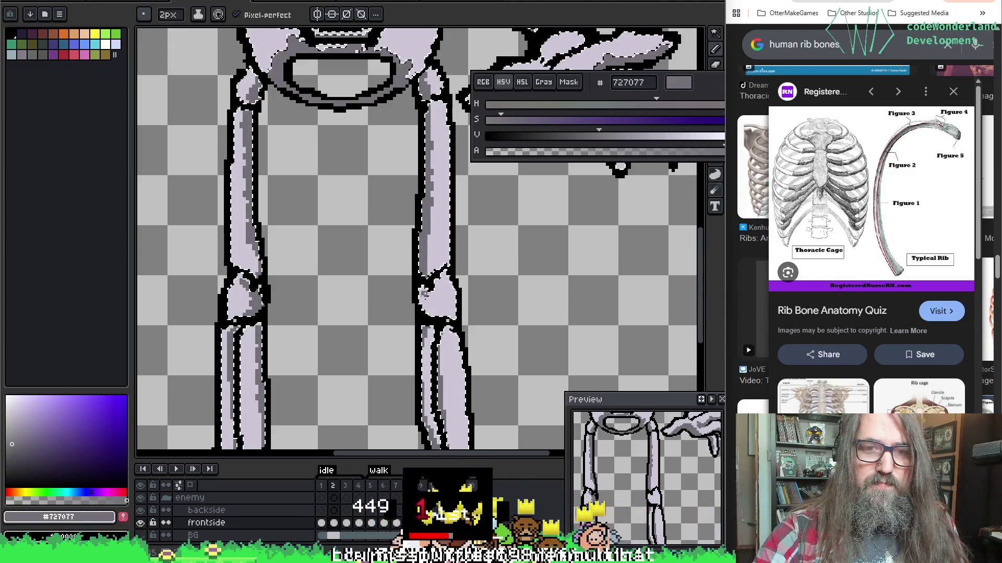
Step: Flip back and forth between animation frames to compare the poses
{"action": "mouse_move", "coordinate": [362, 235]}
{"action": "left_mouse_down"}
{"action": "mouse_move", "coordinate": [335, 212]}
{"action": "mouse_move", "coordinate": [341, 399]}
{"action": "mouse_move", "coordinate": [342, 365]}
{"action": "mouse_move", "coordinate": [185, 310]}
{"action": "mouse_move", "coordinate": [492, 270]}
{"action": "left_mouse_up"}
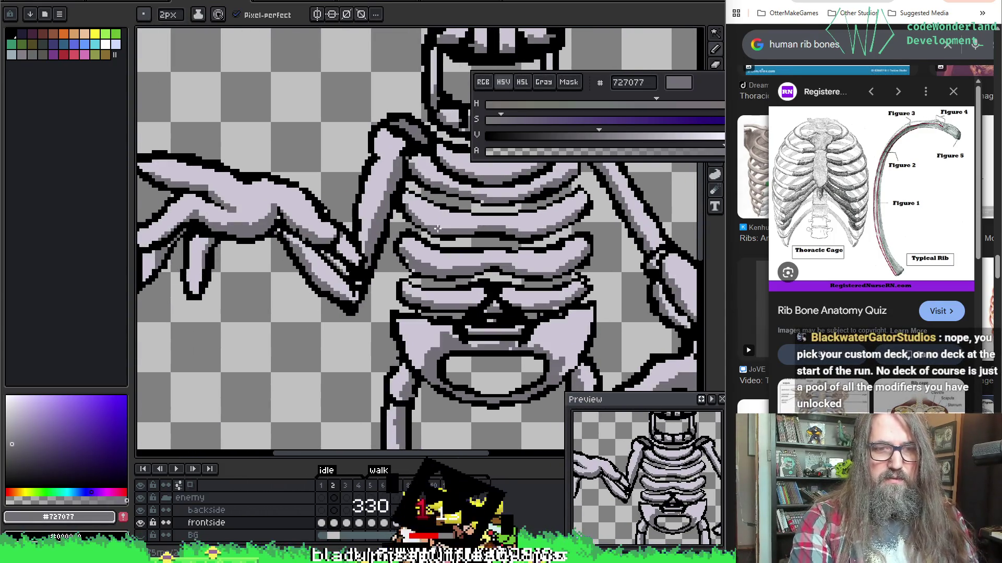
{"action": "scroll", "coordinate": [443, 276], "scroll_direction": "down", "scroll_amount": 1}
{"action": "key", "text": "Right"}
{"action": "key", "text": "Right"}
{"action": "key", "text": "Left"}
{"action": "key", "text": "Left"}
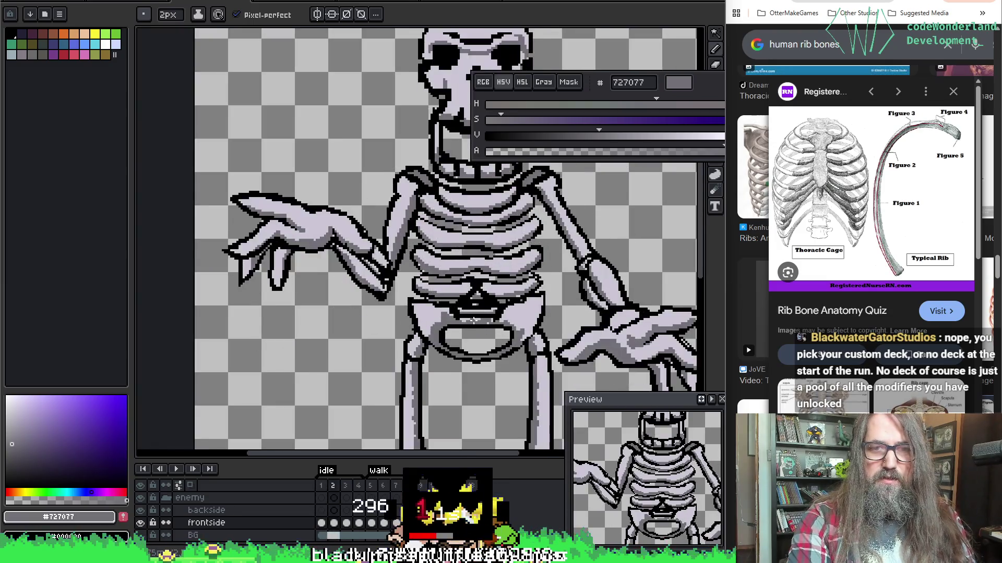
{"action": "key", "text": "Right"}
{"action": "key", "text": "Left"}
{"action": "key", "text": "Left"}
{"action": "key", "text": "Right"}
{"action": "key", "text": "Right"}
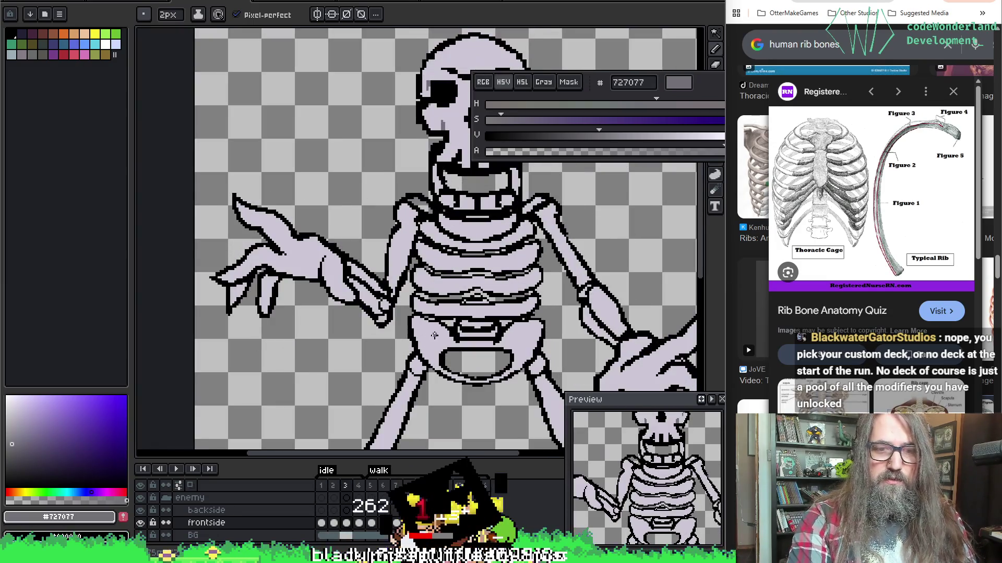
Step: Save the sprite and move to frame 4, viewing the pelvis and legs
{"action": "key", "text": "Right"}
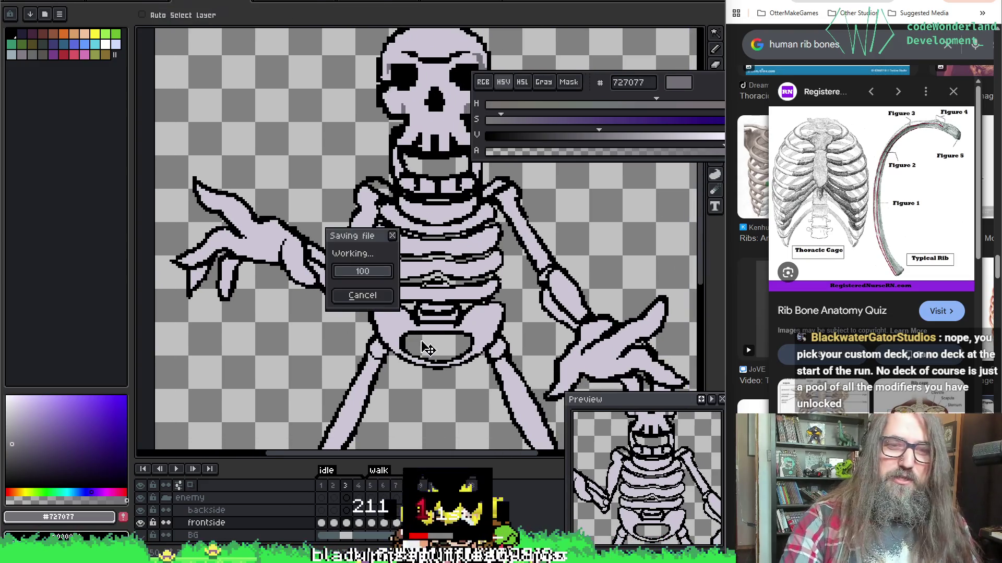
{"action": "key", "text": "Right"}
{"action": "key", "text": "alt"}
{"action": "left_click_drag", "start_coordinate": [267, 279], "coordinate": [236, 164]}
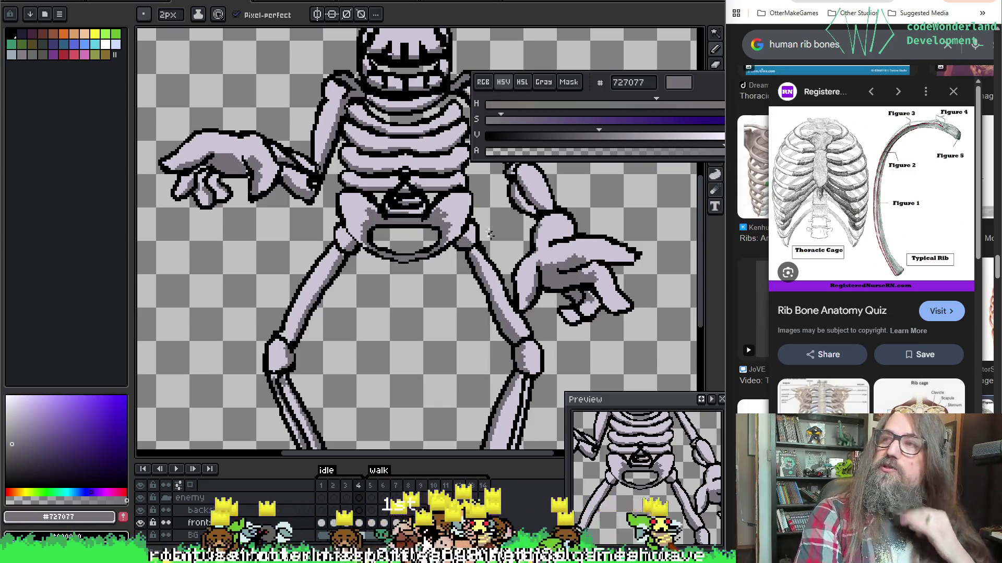
Step: Pan over the ribcage and step forward to the line-art frame 5
{"action": "key", "text": "space"}
{"action": "left_click_drag", "start_coordinate": [345, 181], "coordinate": [353, 317]}
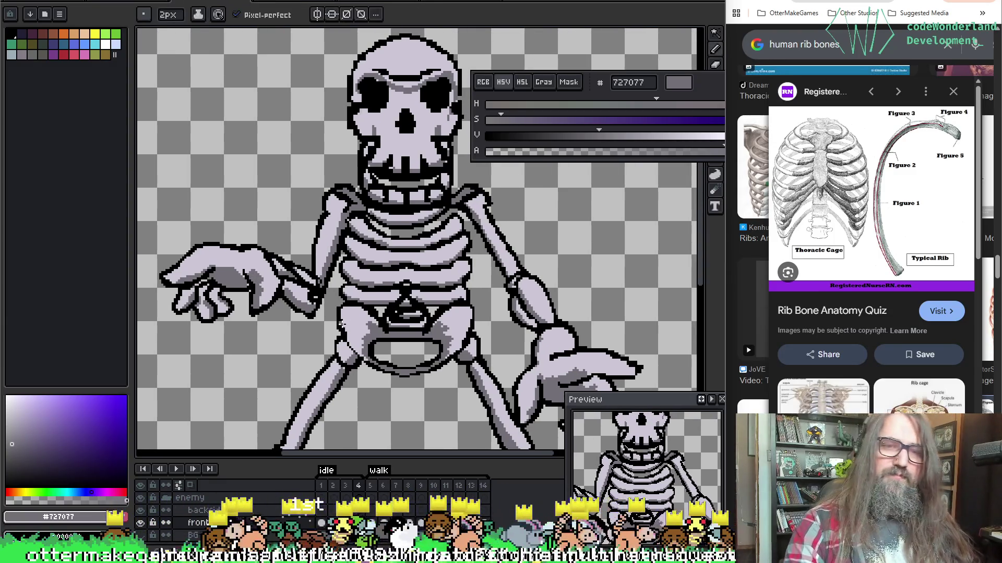
{"action": "key", "text": "space"}
{"action": "scroll", "coordinate": [341, 323], "scroll_direction": "up", "scroll_amount": 1}
{"action": "key", "text": "Right"}
{"action": "mouse_move", "coordinate": [338, 222]}
{"action": "left_mouse_down"}
{"action": "mouse_move", "coordinate": [338, 248]}
{"action": "mouse_move", "coordinate": [347, 215]}
{"action": "left_mouse_up"}
Step: Go back to frame 1, then settle on frame 3 of the idle animation
{"action": "key", "text": "Left"}
{"action": "key", "text": "Left"}
{"action": "key", "text": "Left"}
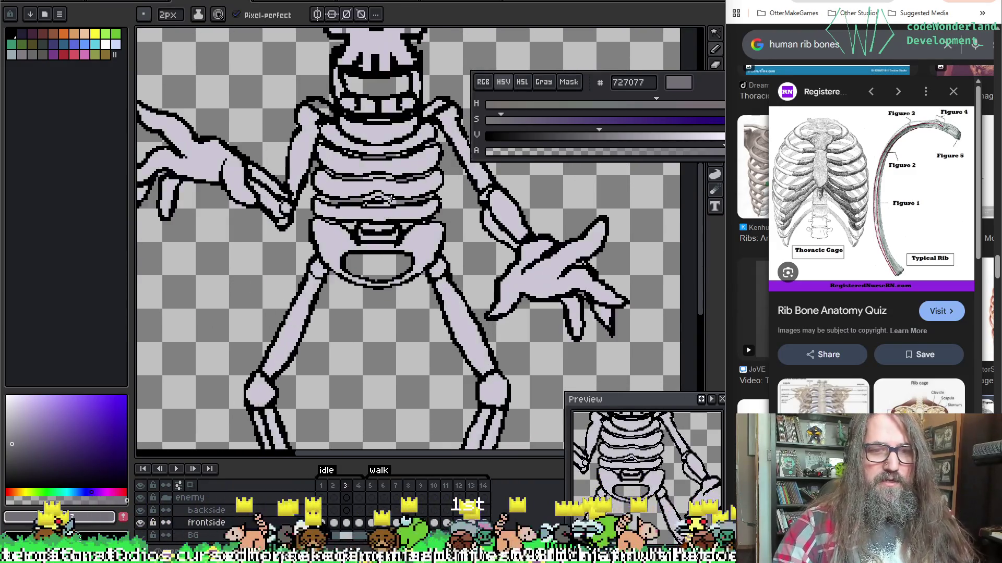
{"action": "key", "text": "Right"}
{"action": "key", "text": "Right"}
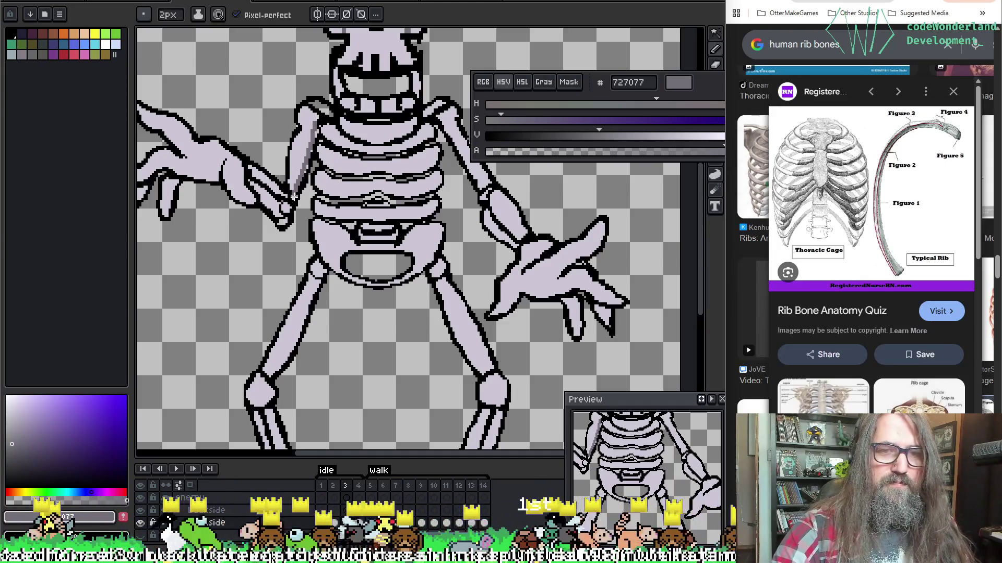
{"action": "scroll", "coordinate": [357, 438], "scroll_direction": "up", "scroll_amount": 3}
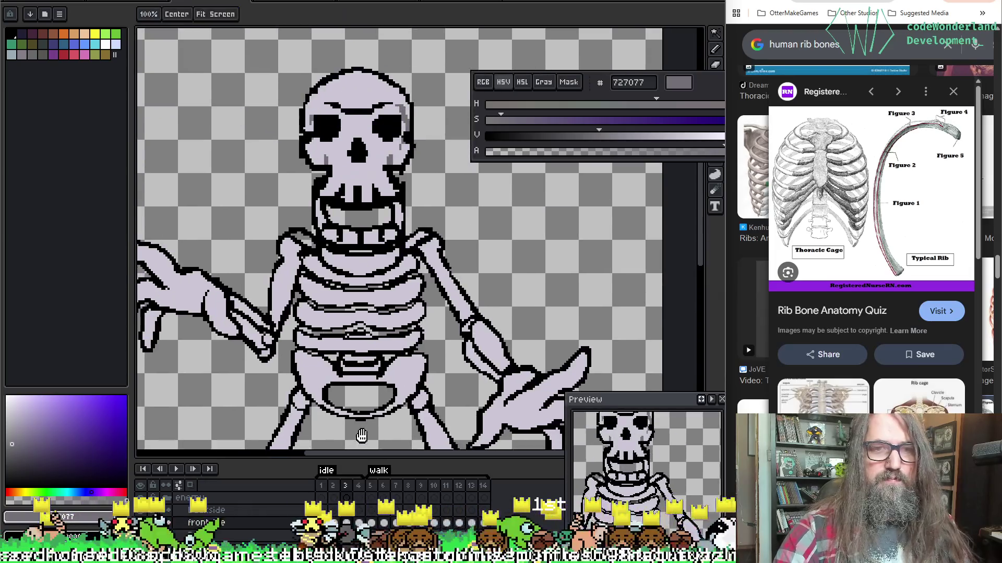
{"action": "scroll", "coordinate": [327, 313], "scroll_direction": "down", "scroll_amount": 6}
{"action": "scroll", "coordinate": [380, 358], "scroll_direction": "up", "scroll_amount": 4}
{"action": "scroll", "coordinate": [356, 127], "scroll_direction": "left", "scroll_amount": 2}
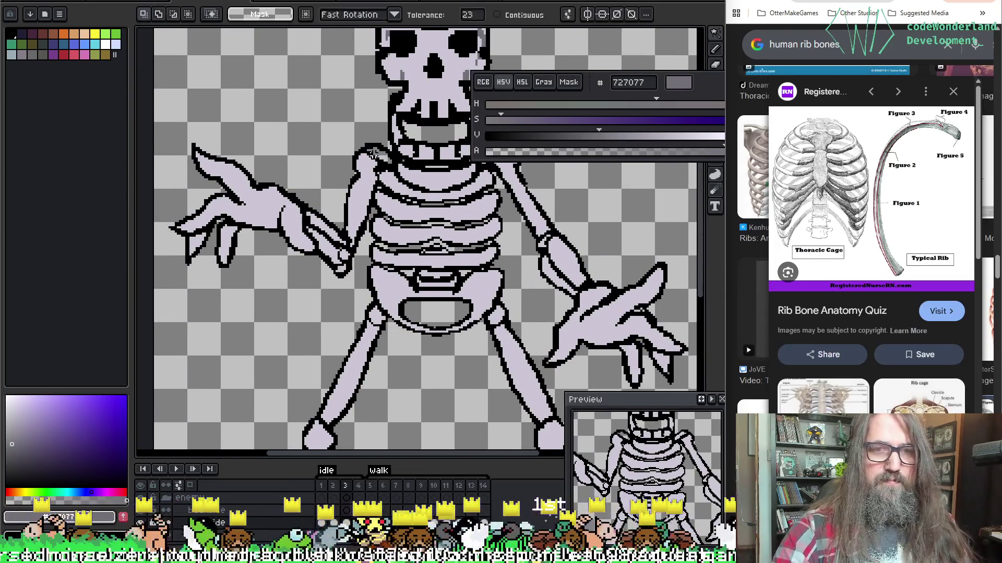
Step: Sample the light bone colour cbc6d4 from the canvas
{"action": "left_click", "coordinate": [368, 172], "text": "alt"}
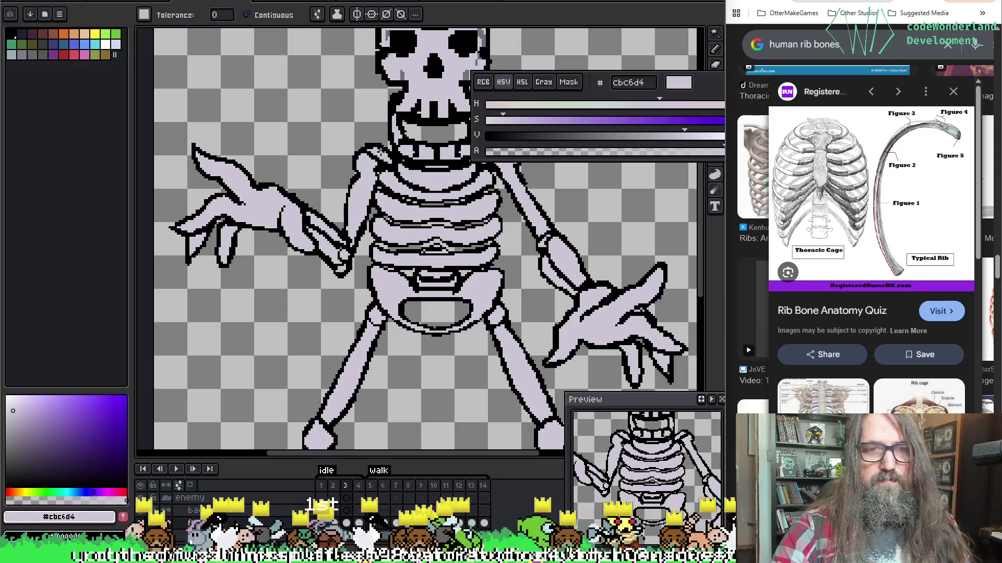
{"action": "scroll", "coordinate": [365, 157], "scroll_direction": "right", "scroll_amount": 2}
{"action": "scroll", "coordinate": [360, 115], "scroll_direction": "up", "scroll_amount": 1}
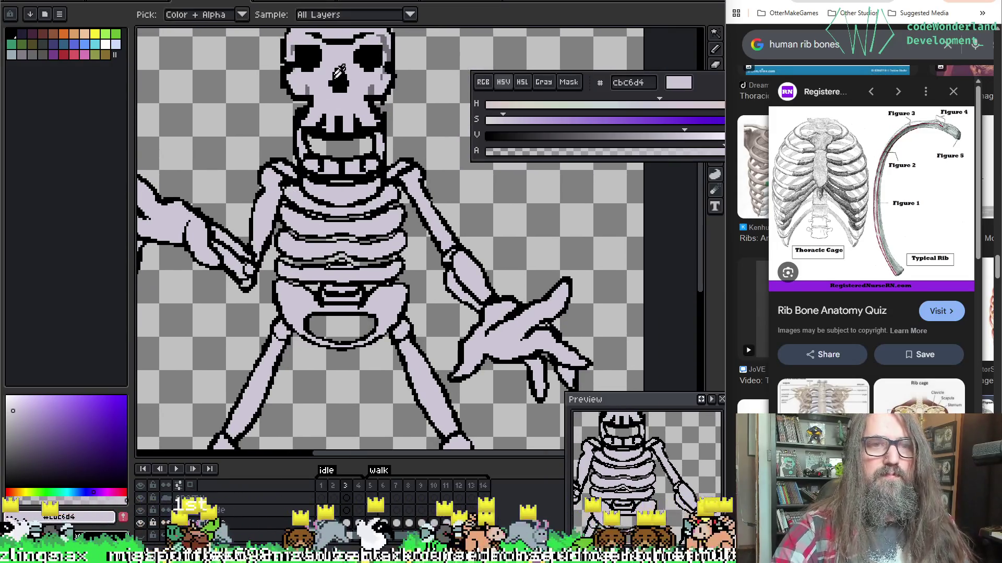
Step: Sample grey 727077, go to frame 2, and switch to the Pencil
{"action": "left_click", "coordinate": [314, 86], "text": "alt"}
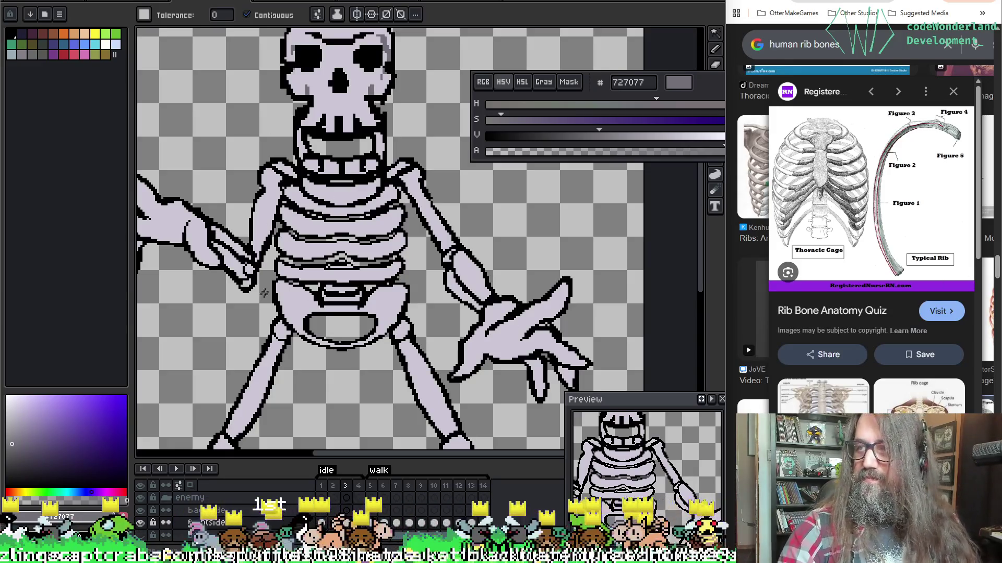
{"action": "scroll", "coordinate": [313, 181], "scroll_direction": "left", "scroll_amount": 2}
{"action": "scroll", "coordinate": [313, 155], "scroll_direction": "up", "scroll_amount": 1}
{"action": "key", "text": "comma"}
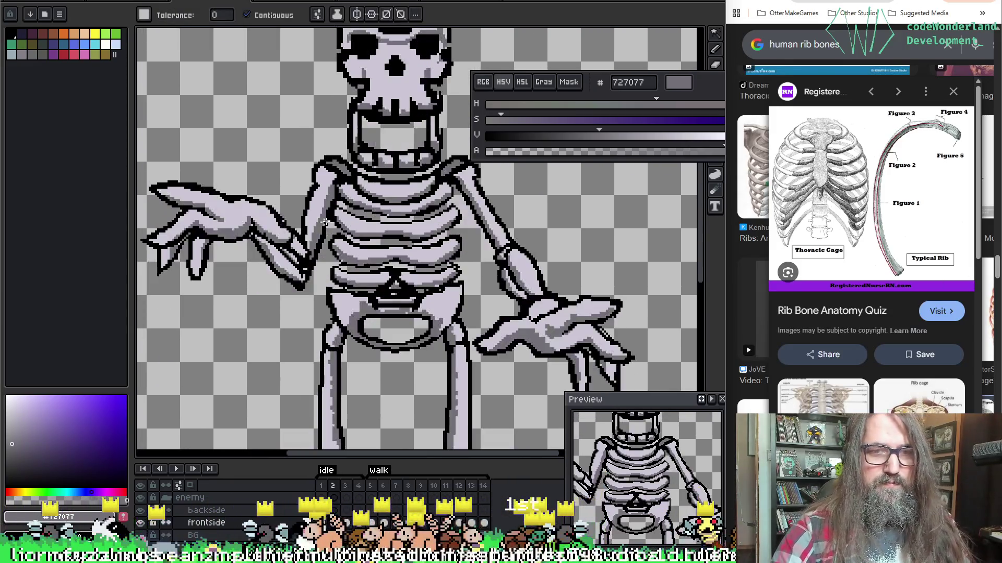
{"action": "key", "text": "b"}
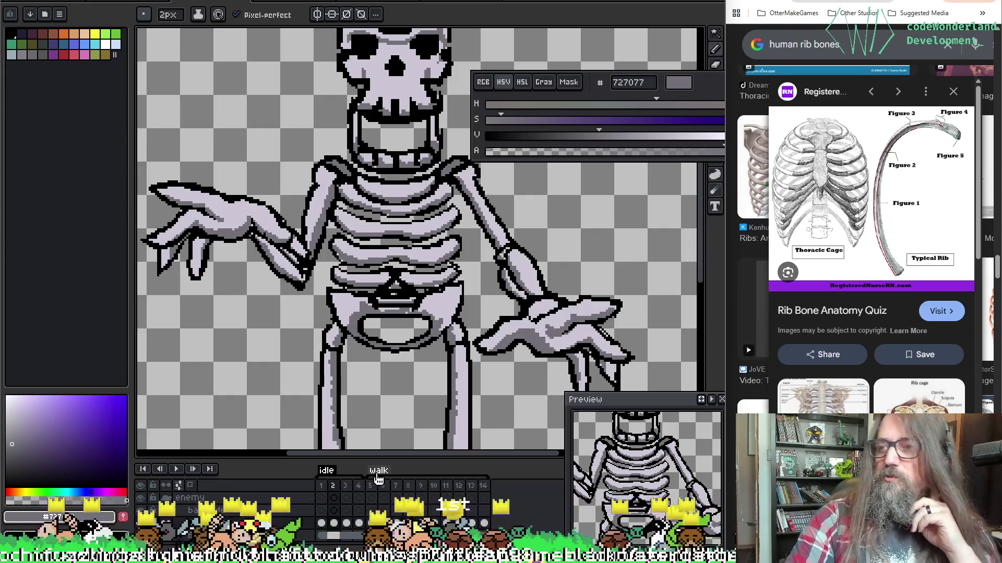
{"action": "key", "text": "alt"}
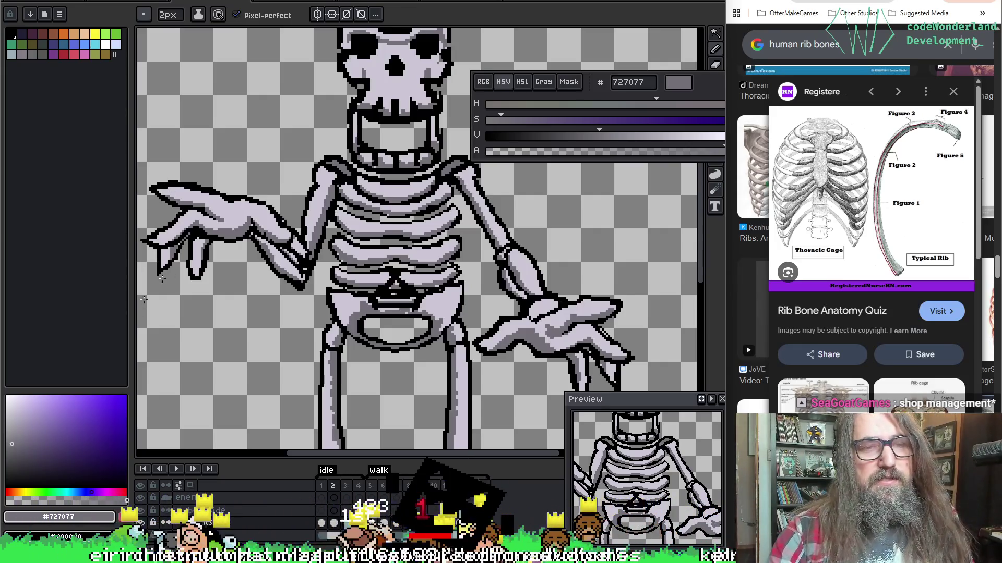
{"action": "key", "text": "w"}
{"action": "key", "text": "alt"}
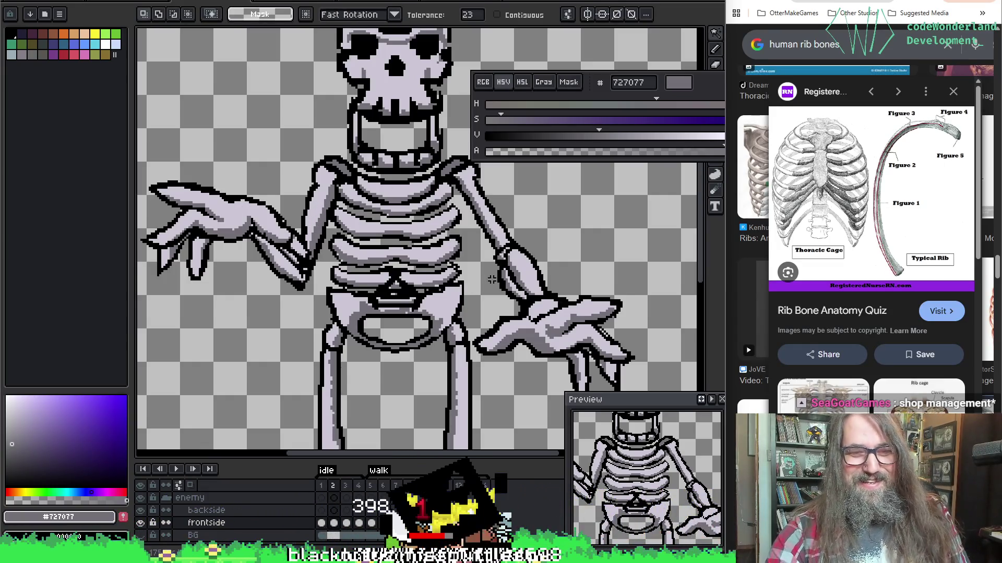
{"action": "key", "text": "Right"}
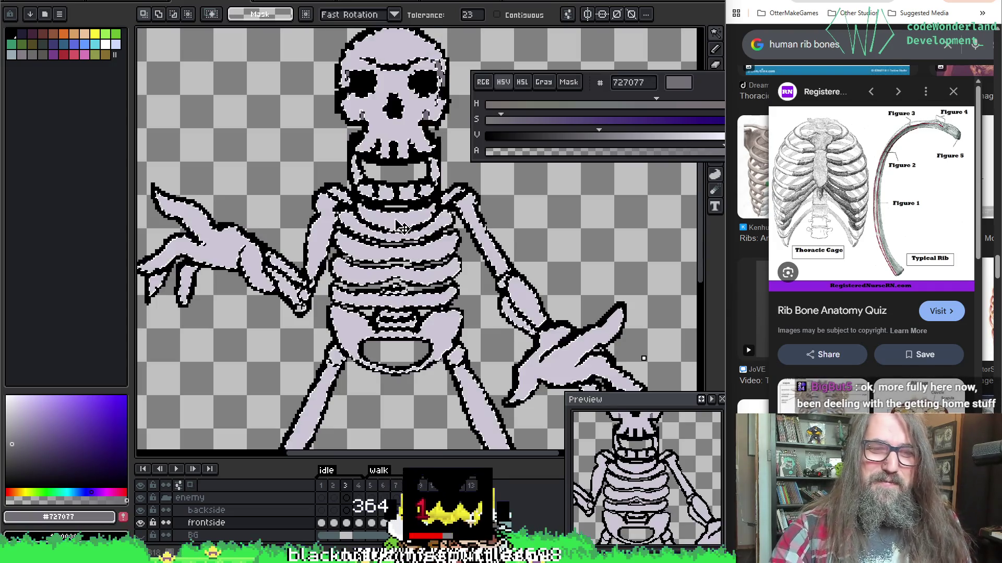
{"action": "left_click_drag", "start_coordinate": [413, 365], "coordinate": [396, 277]}
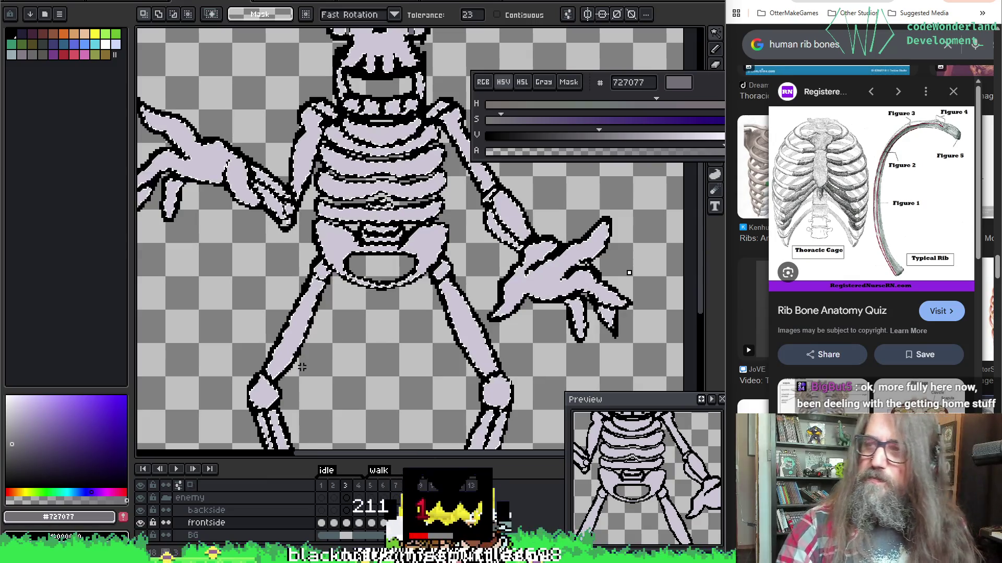
{"action": "key", "text": "Right"}
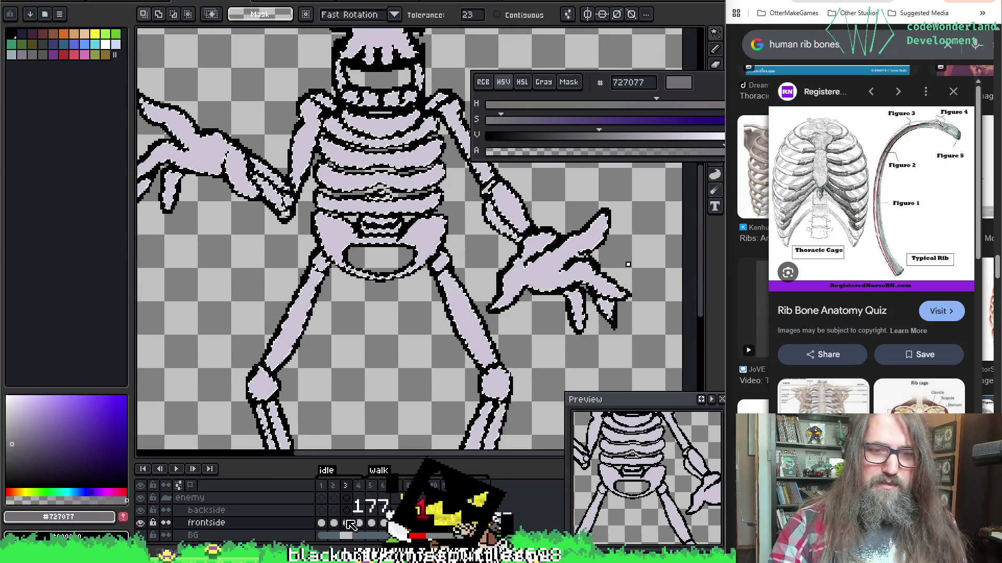
{"action": "left_click", "coordinate": [334, 522]}
{"action": "key", "text": "i"}
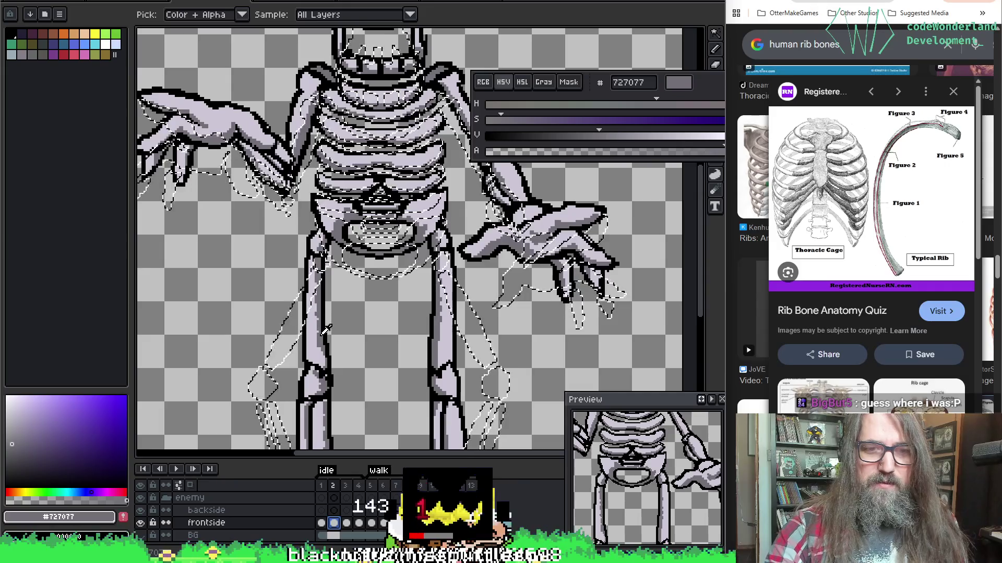
{"action": "key", "text": "w"}
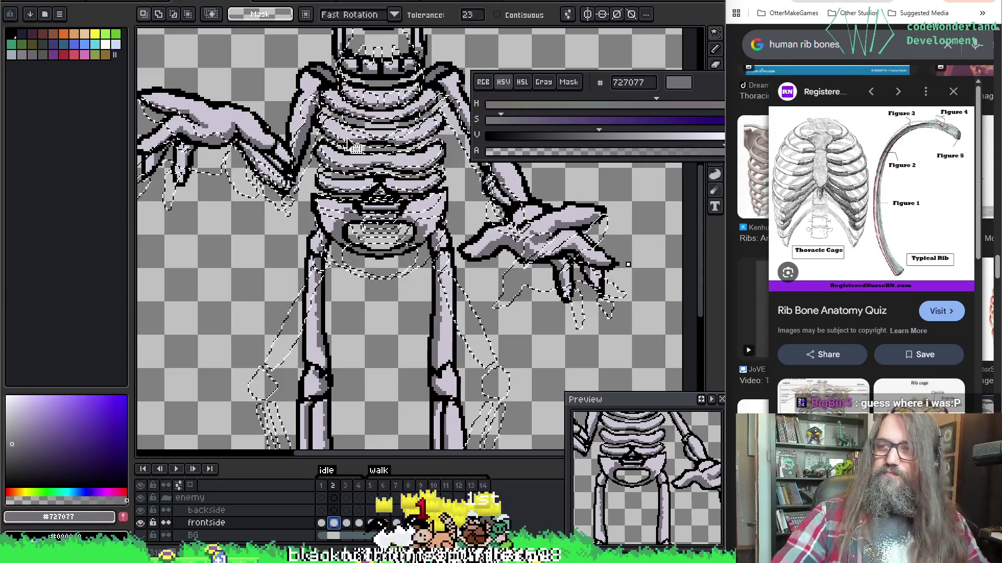
{"action": "left_click_drag", "start_coordinate": [325, 269], "coordinate": [337, 290]}
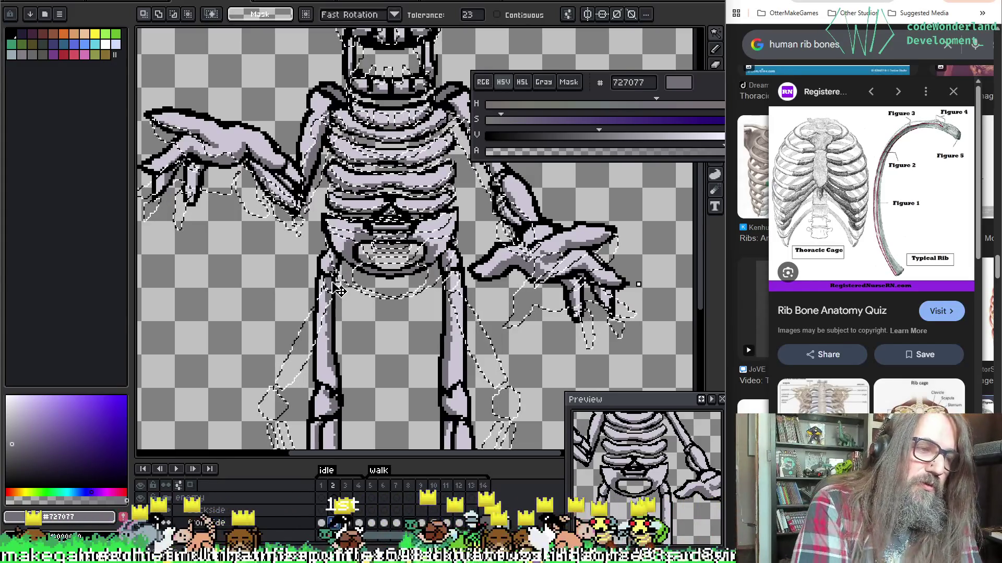
{"action": "key", "text": "ctrl+z"}
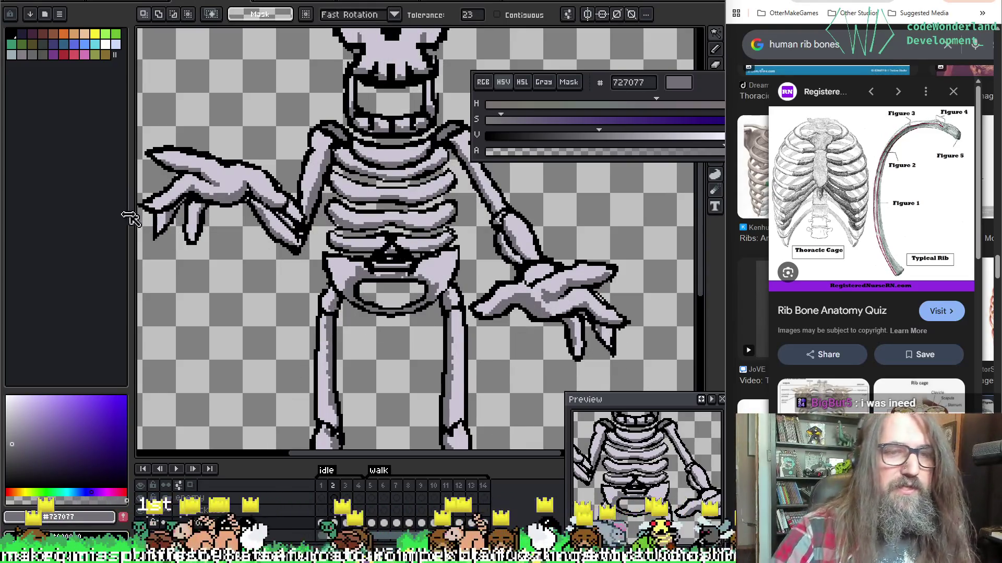
{"action": "key", "text": "i"}
{"action": "key", "text": "w"}
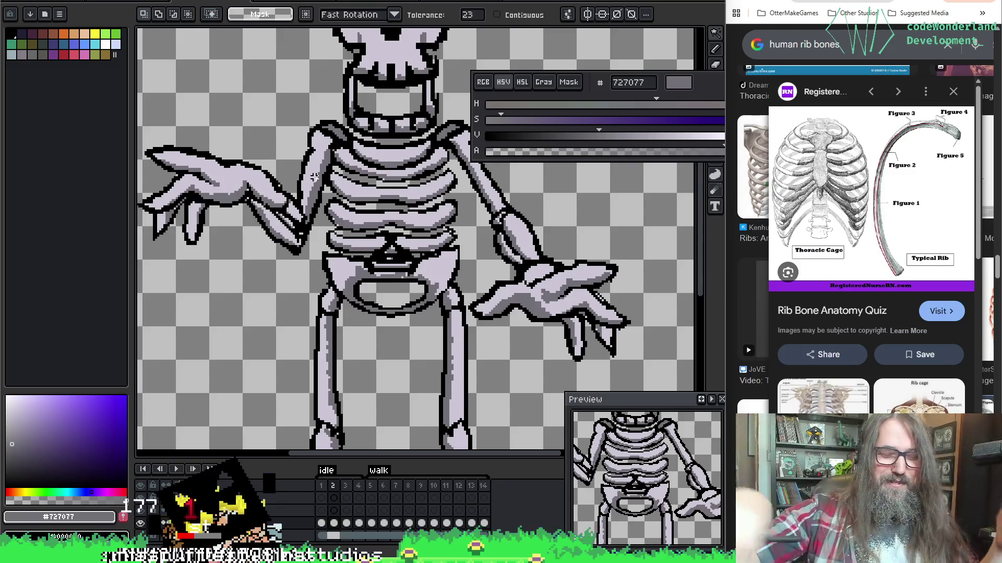
{"action": "key", "text": "i"}
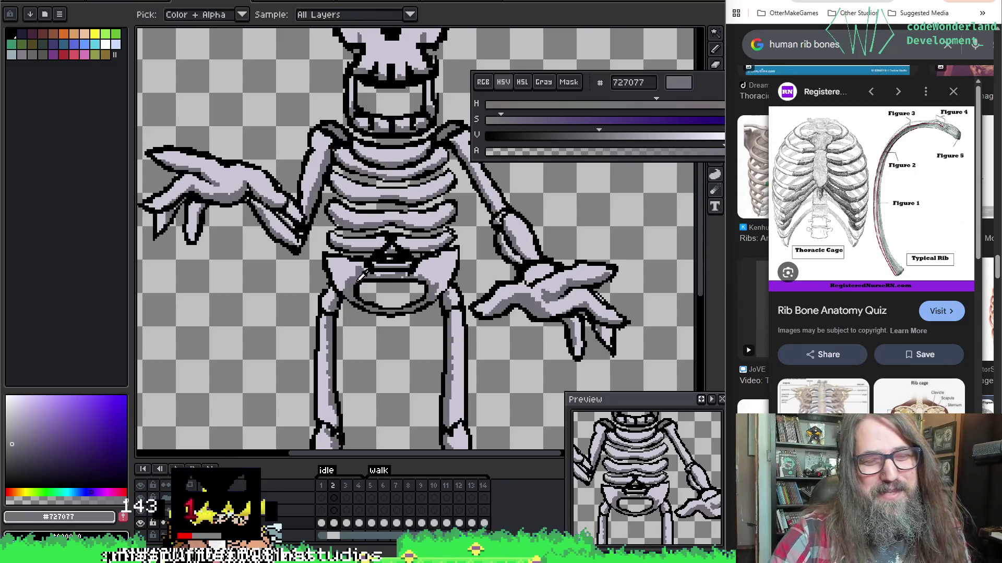
Step: Undo the stray stroke by the pelvis, then sample black, 727077 and cbc6d4
{"action": "key", "text": "b"}
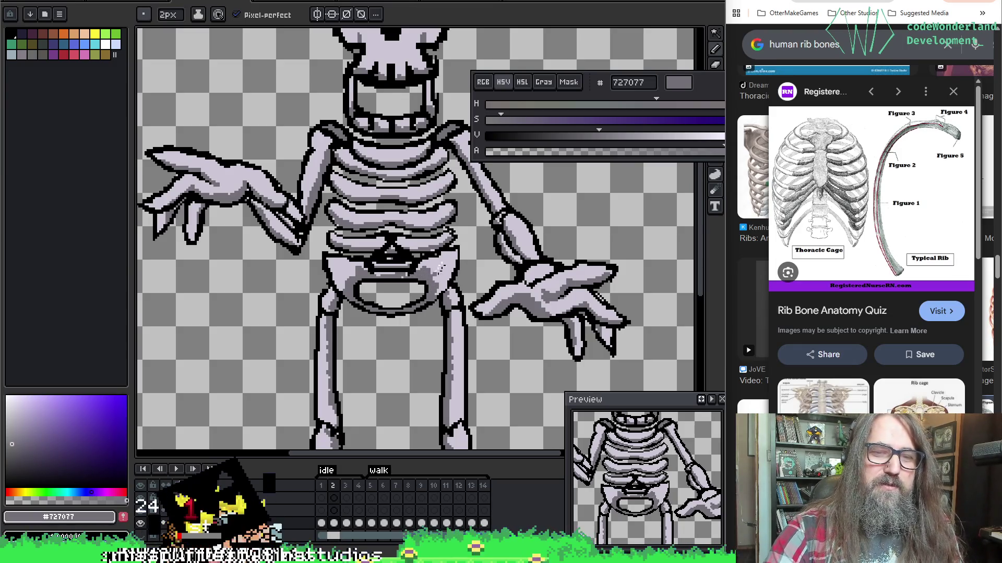
{"action": "key", "text": "ctrl+z"}
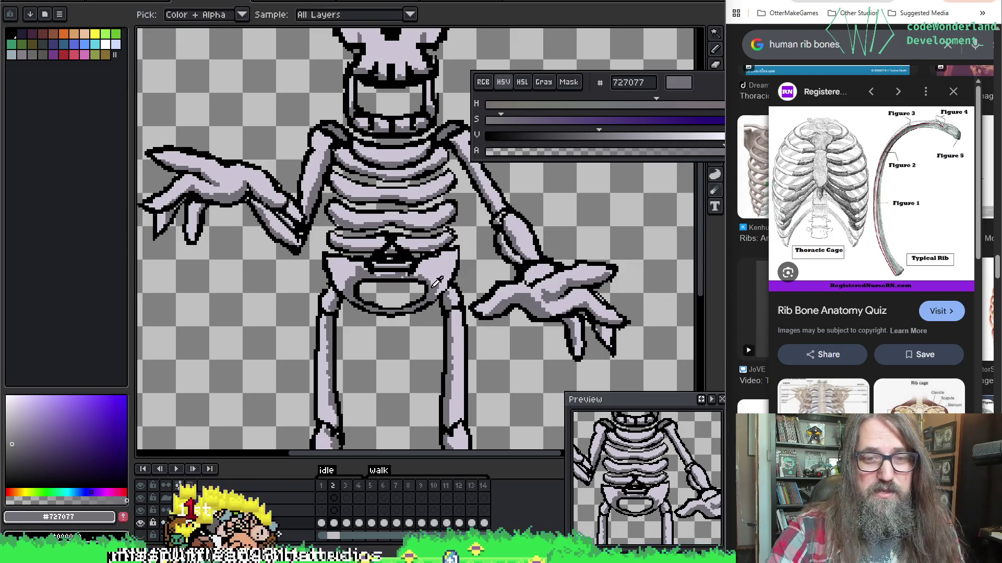
{"action": "left_click", "coordinate": [423, 275], "text": "alt"}
{"action": "left_click", "coordinate": [423, 274], "text": "alt"}
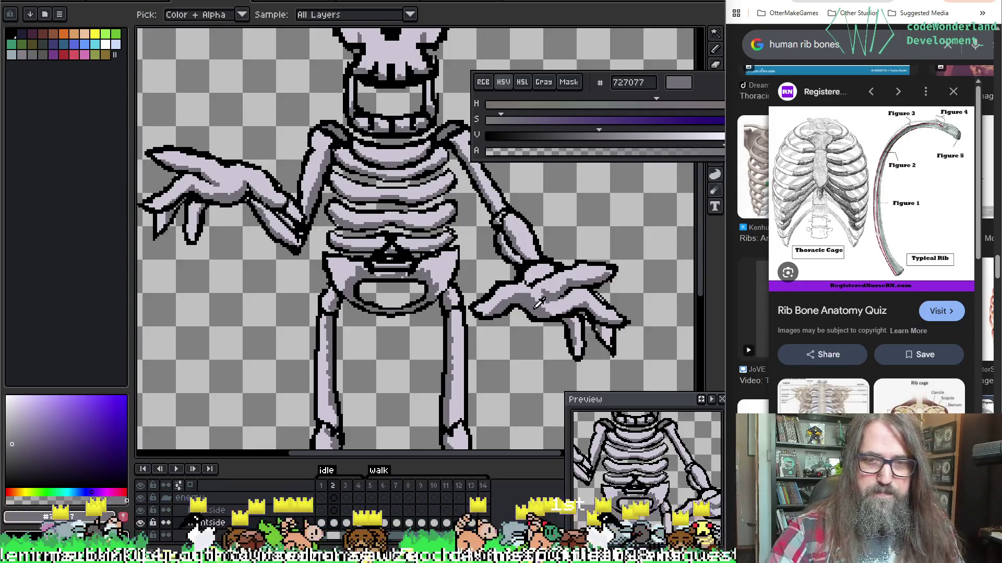
{"action": "left_click", "coordinate": [524, 292], "text": "alt"}
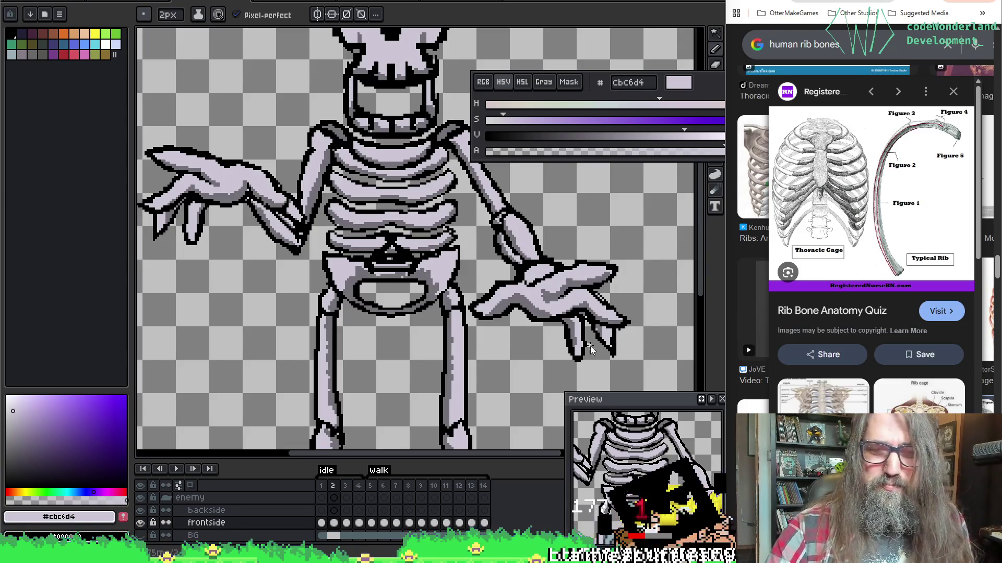
Step: Eyedrop colours from the sprite, ending on the grey shading 727077
{"action": "left_click_drag", "start_coordinate": [487, 251], "coordinate": [471, 248]}
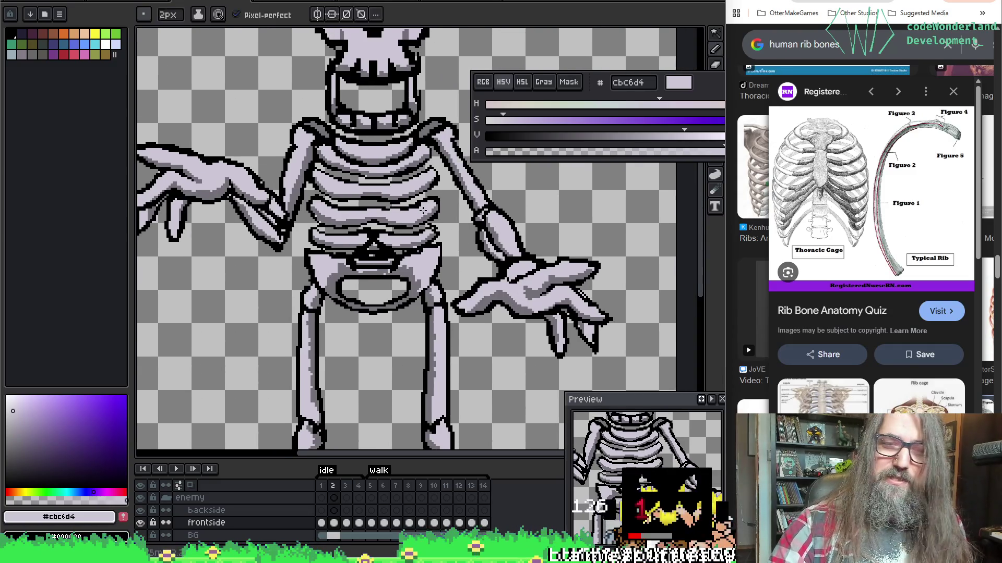
{"action": "left_click", "coordinate": [504, 293], "text": "alt"}
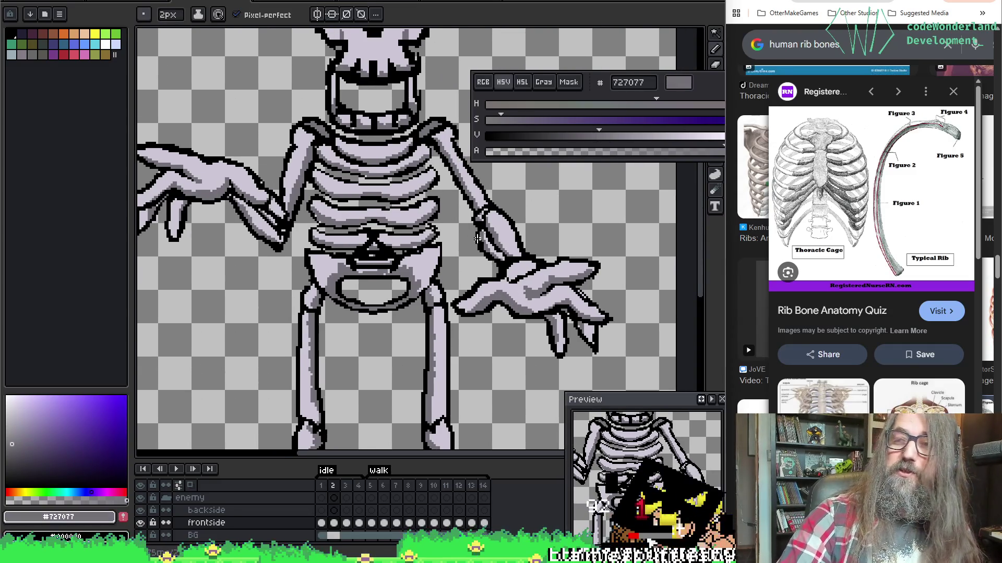
{"action": "left_click", "coordinate": [514, 295], "text": "alt"}
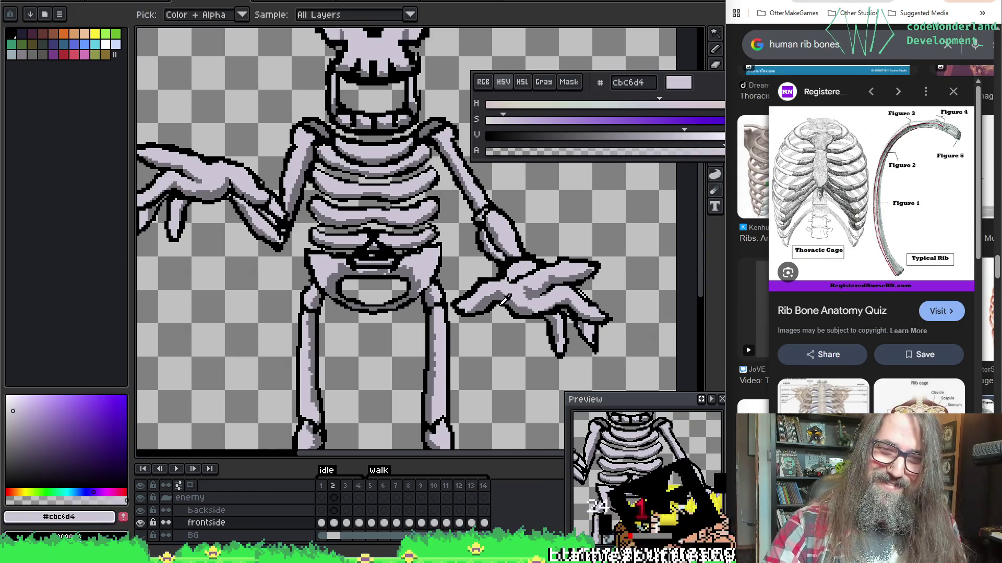
{"action": "left_click", "coordinate": [498, 297], "text": "alt"}
{"action": "key", "text": "space"}
{"action": "scroll", "coordinate": [417, 260], "scroll_direction": "down", "scroll_amount": 2}
{"action": "scroll", "coordinate": [334, 290], "scroll_direction": "up", "scroll_amount": 2}
Step: On frame 3, shade the raised left hand grey with the Pencil
{"action": "key", "text": "Right"}
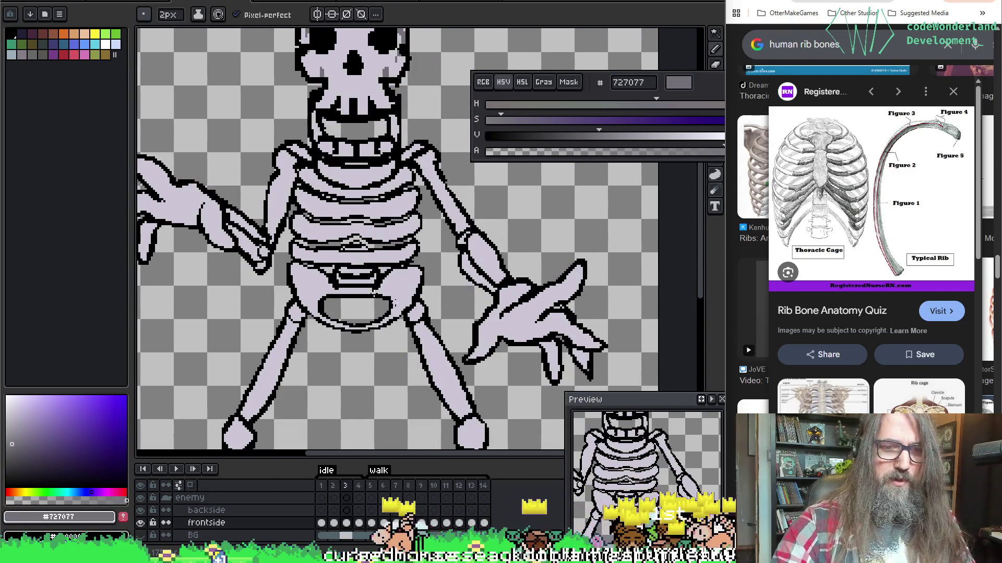
{"action": "key", "text": "w"}
{"action": "key", "text": "b"}
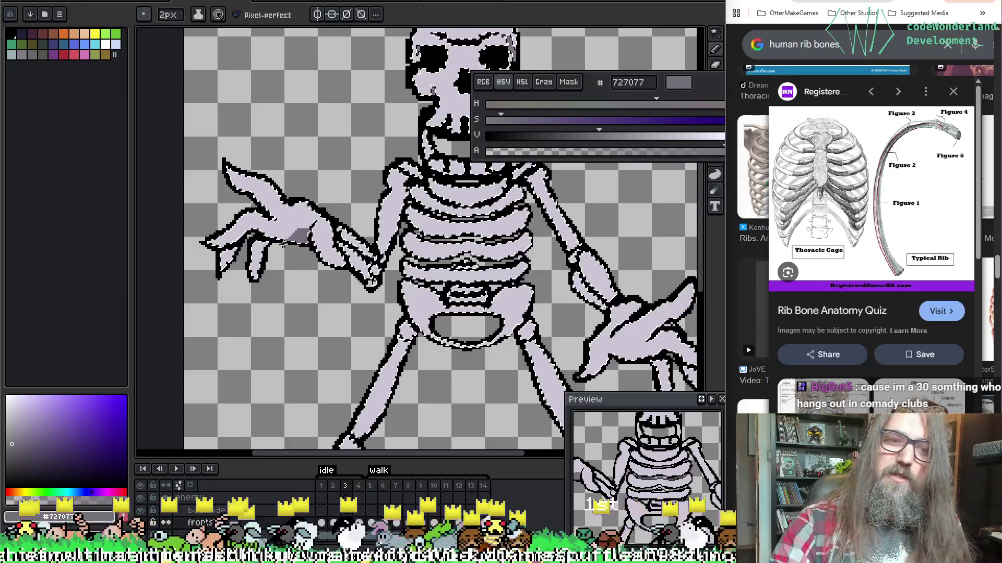
{"action": "left_click_drag", "start_coordinate": [281, 233], "coordinate": [311, 222]}
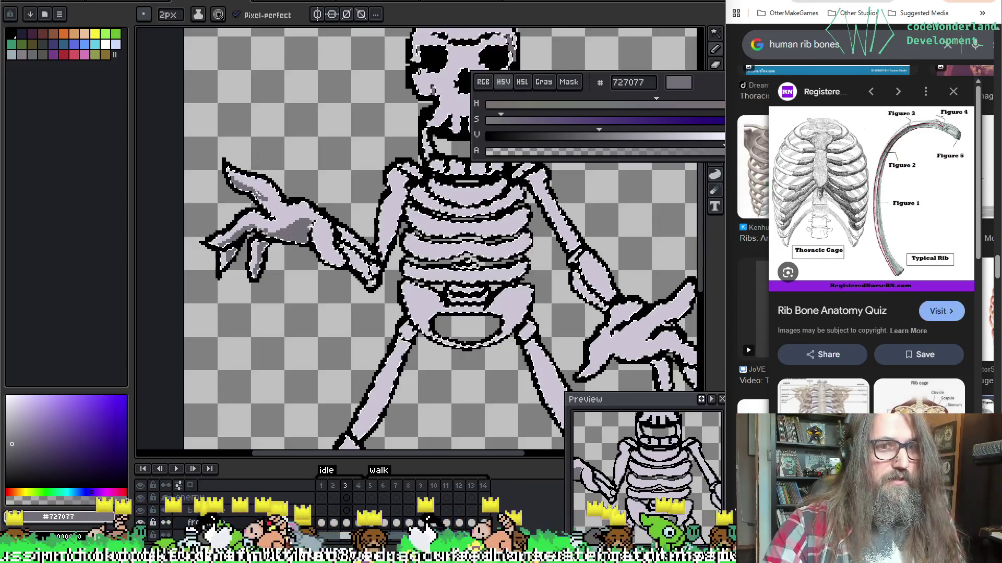
{"action": "scroll", "coordinate": [313, 286], "scroll_direction": "up", "scroll_amount": 2}
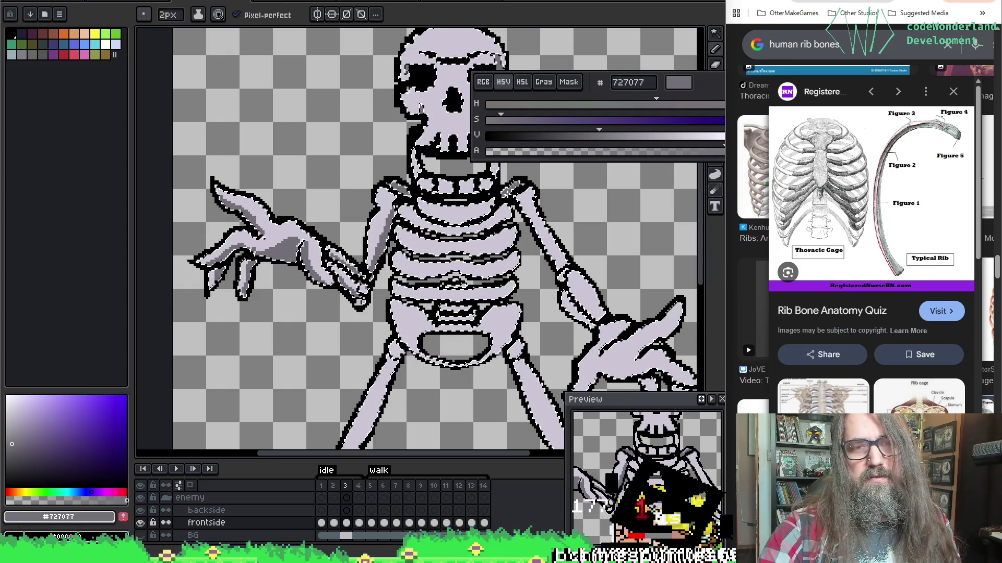
{"action": "mouse_move", "coordinate": [564, 174]}
{"action": "left_mouse_down"}
{"action": "mouse_move", "coordinate": [428, 128]}
{"action": "mouse_move", "coordinate": [396, 137]}
{"action": "mouse_move", "coordinate": [302, 235]}
{"action": "left_mouse_up"}
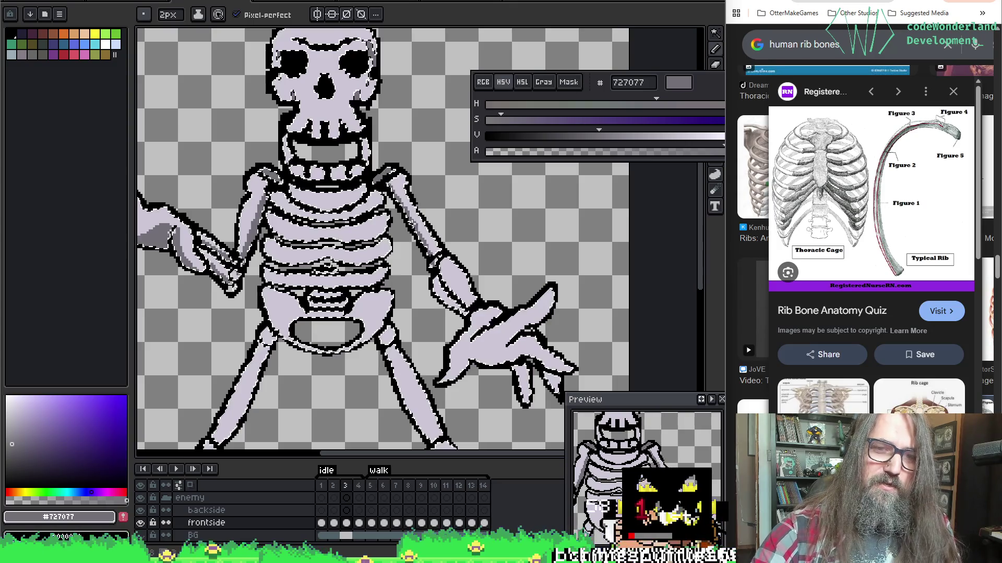
Step: Shade the right forearm's lower edge and the right-side hand with 727077
{"action": "left_click_drag", "start_coordinate": [465, 313], "coordinate": [472, 315]}
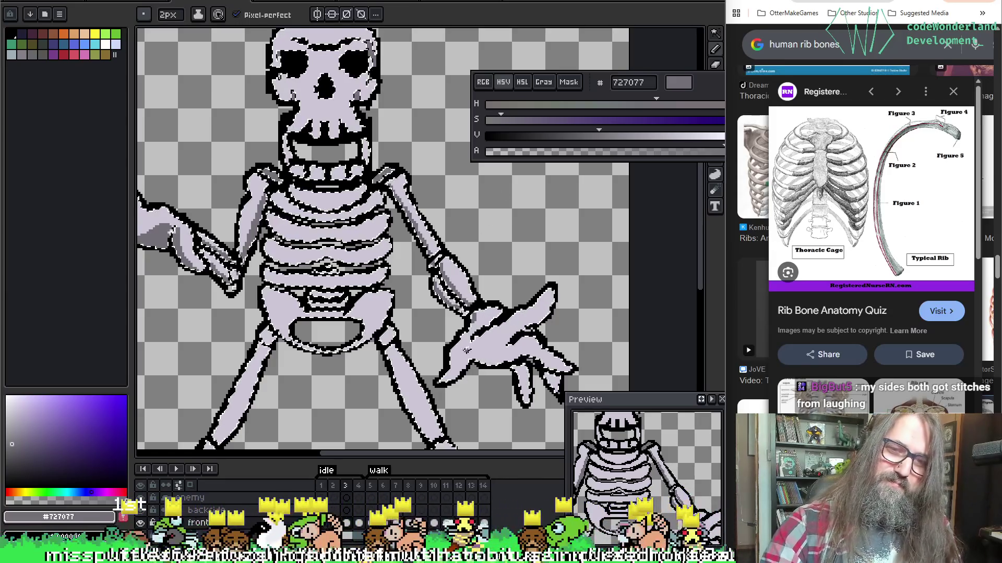
{"action": "left_click_drag", "start_coordinate": [470, 351], "coordinate": [500, 366]}
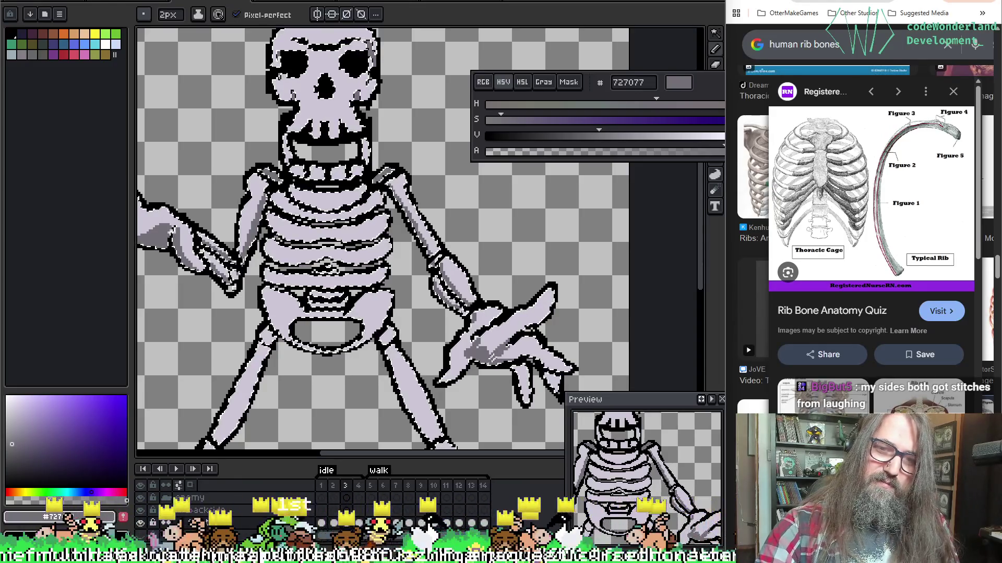
{"action": "left_click_drag", "start_coordinate": [507, 345], "coordinate": [494, 360]}
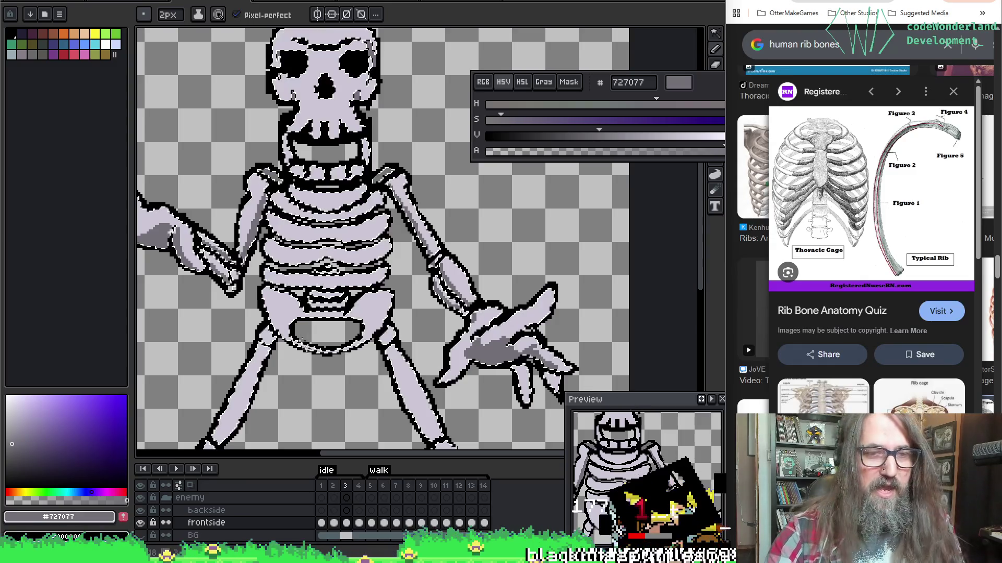
{"action": "left_click_drag", "start_coordinate": [508, 344], "coordinate": [538, 361]}
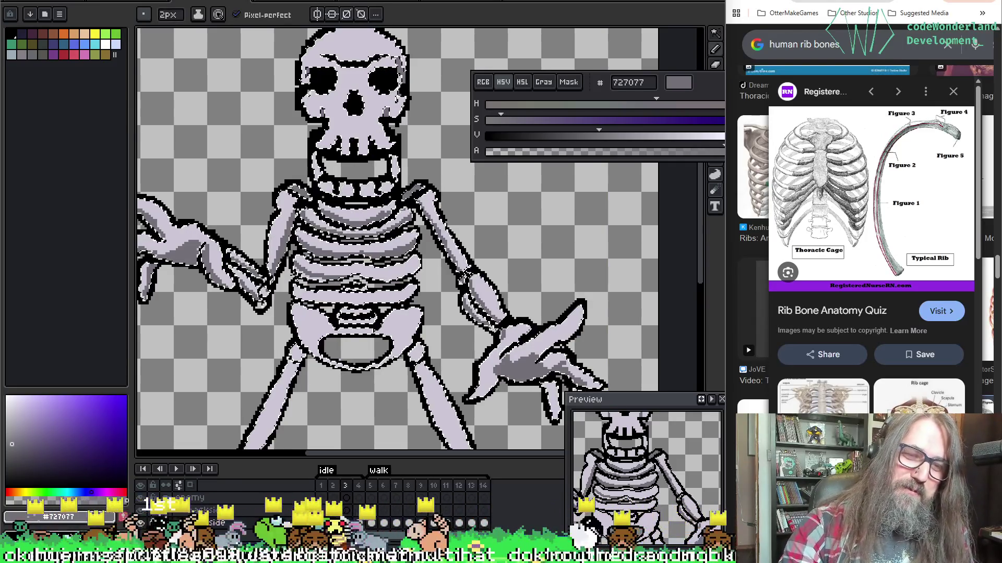
{"action": "key", "text": "ctrl+z"}
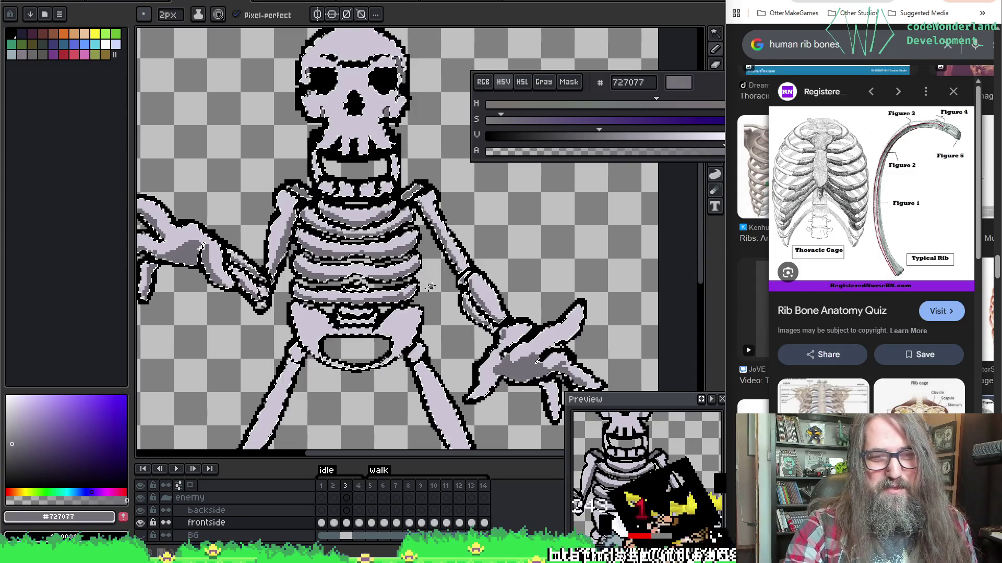
Step: Restore frame 3's pelvis and hand shading and bring the legs into view
{"action": "scroll", "coordinate": [418, 296], "scroll_direction": "down", "scroll_amount": 5}
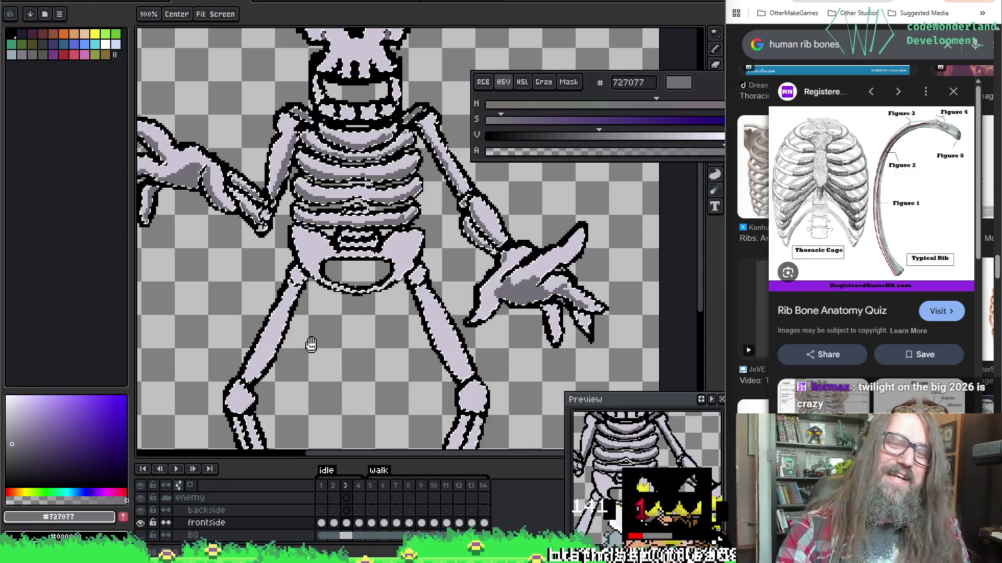
{"action": "scroll", "coordinate": [309, 347], "scroll_direction": "down", "scroll_amount": 1}
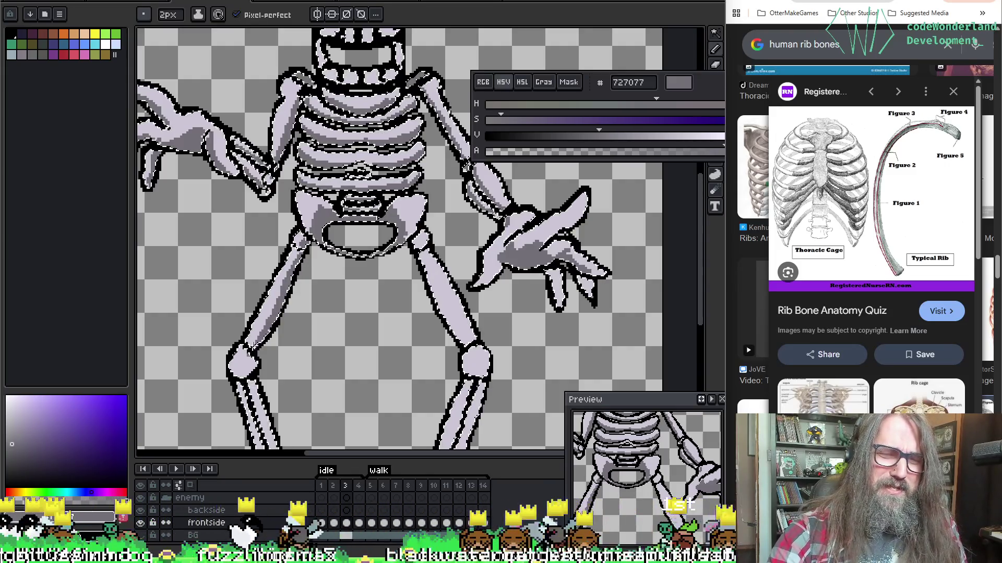
{"action": "mouse_move", "coordinate": [265, 333]}
{"action": "left_mouse_down"}
{"action": "mouse_move", "coordinate": [309, 295]}
{"action": "mouse_move", "coordinate": [293, 293]}
{"action": "left_mouse_up"}
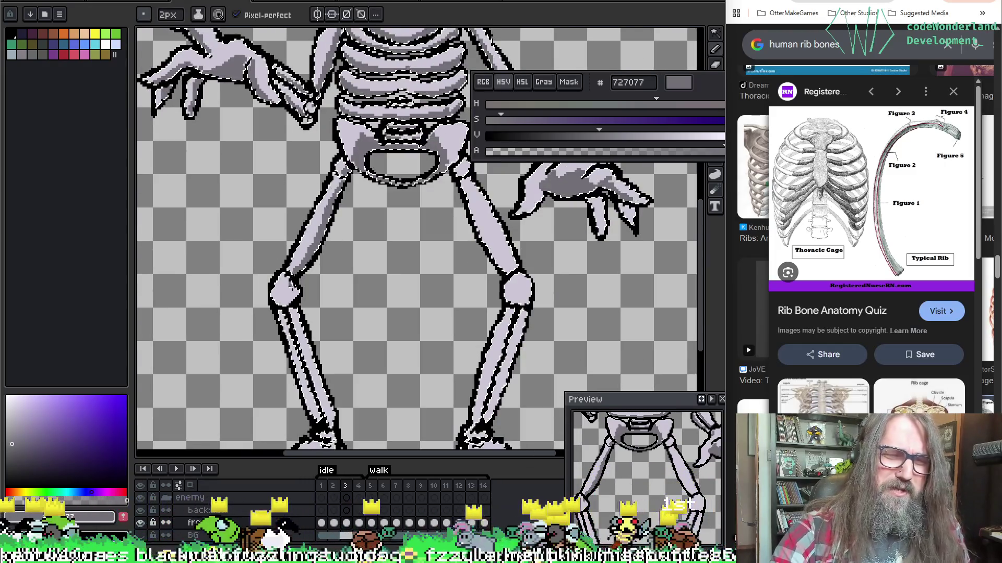
Step: Draw a 727077 grey stroke down the left shin bone, then recentre on the legs
{"action": "left_click_drag", "start_coordinate": [365, 261], "coordinate": [354, 182]}
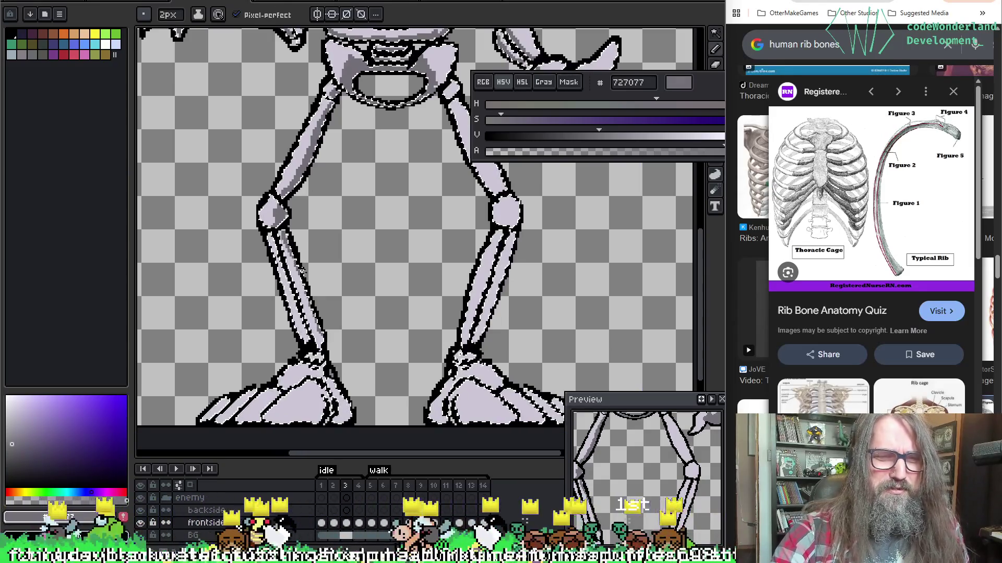
{"action": "left_click_drag", "start_coordinate": [279, 233], "coordinate": [317, 326]}
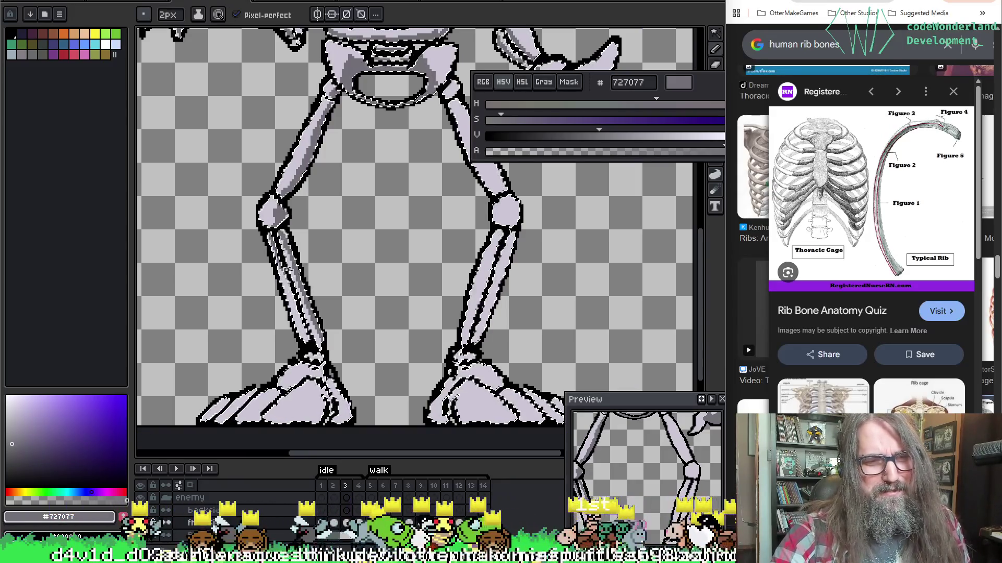
{"action": "key", "text": "space"}
{"action": "left_click_drag", "start_coordinate": [471, 317], "coordinate": [429, 297]}
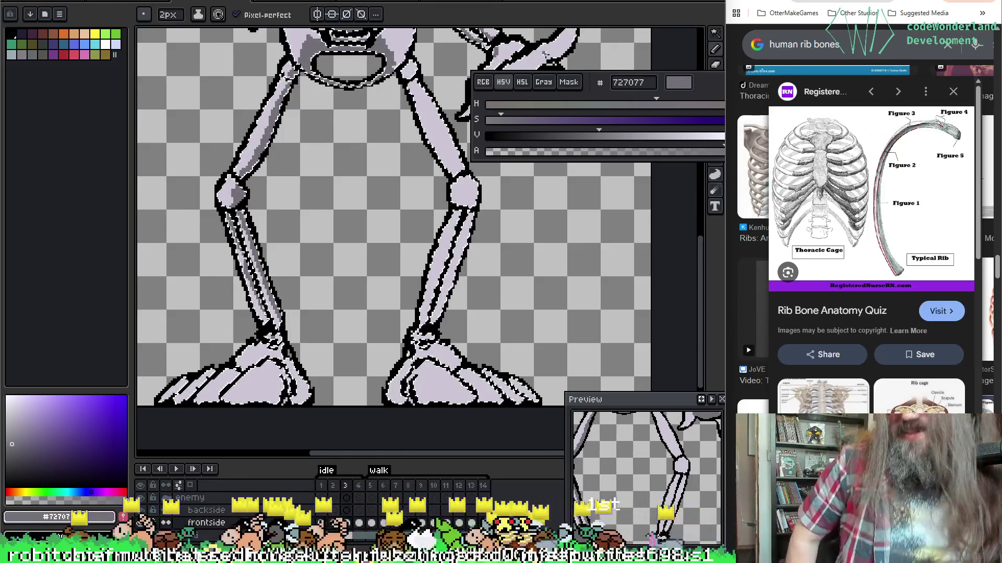
{"action": "mouse_move", "coordinate": [387, 293]}
{"action": "left_mouse_down"}
{"action": "mouse_move", "coordinate": [396, 309]}
{"action": "mouse_move", "coordinate": [336, 369]}
{"action": "left_mouse_up"}
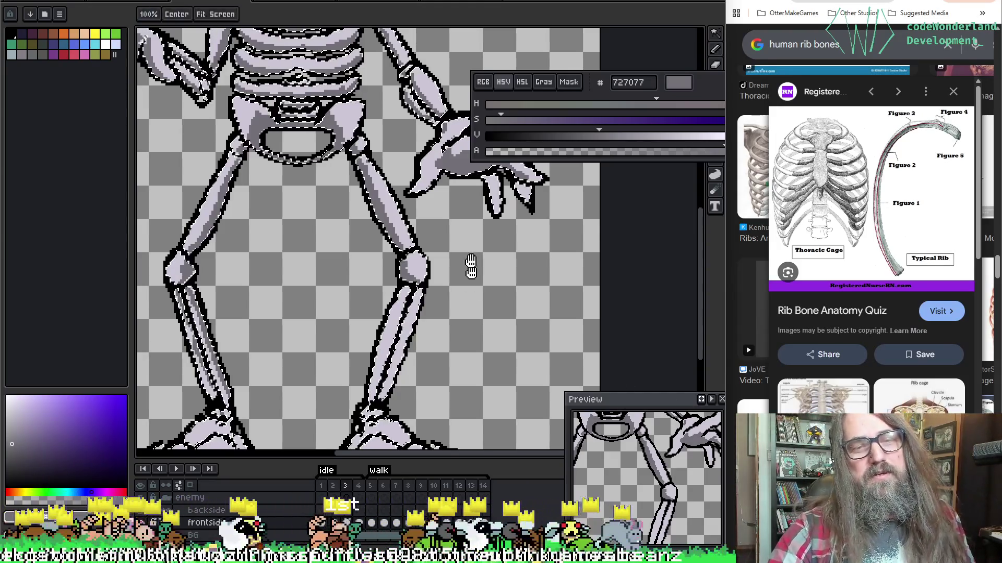
{"action": "scroll", "coordinate": [470, 277], "scroll_direction": "down", "scroll_amount": 3}
{"action": "key", "text": "ctrl"}
{"action": "key", "text": "ctrl"}
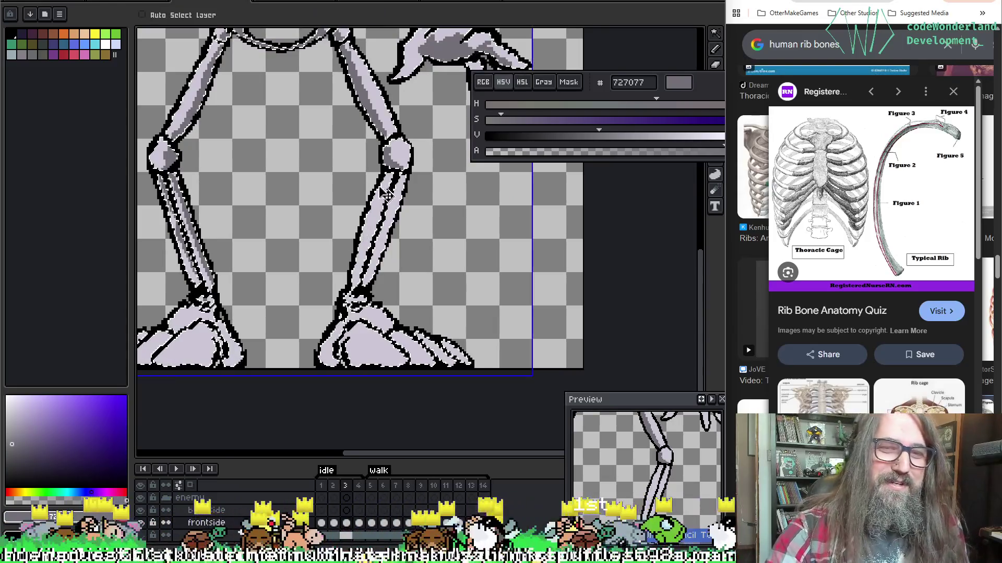
{"action": "key", "text": "ctrl"}
{"action": "key", "text": "ctrl"}
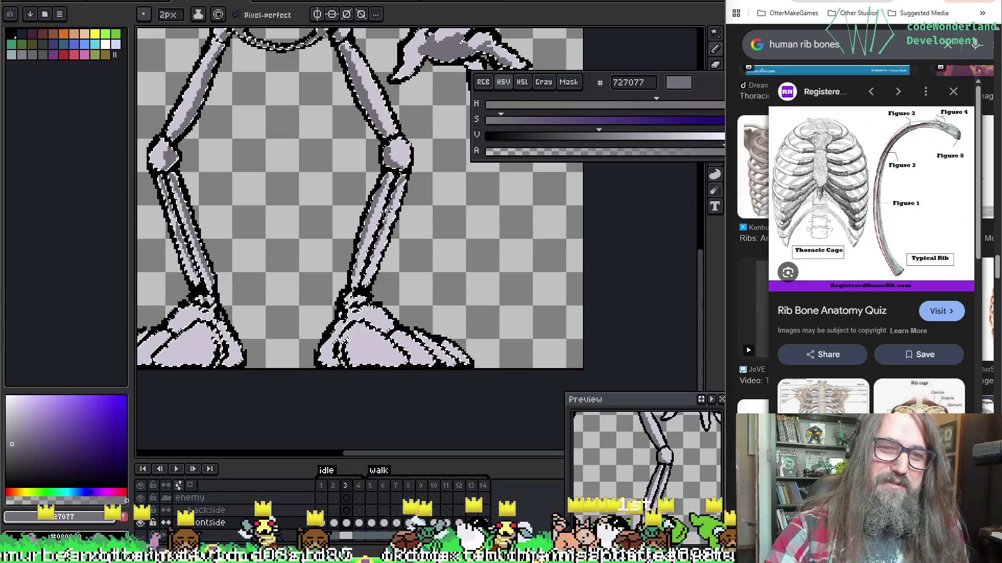
{"action": "key", "text": "ctrl+z"}
{"action": "key", "text": "ctrl+y"}
{"action": "key", "text": "ctrl+z"}
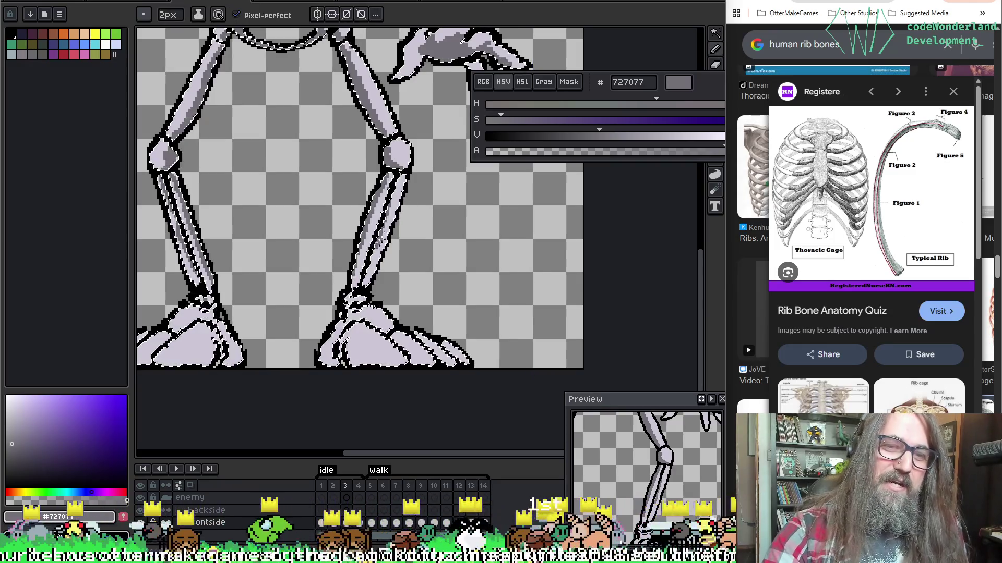
{"action": "key", "text": "ctrl+y"}
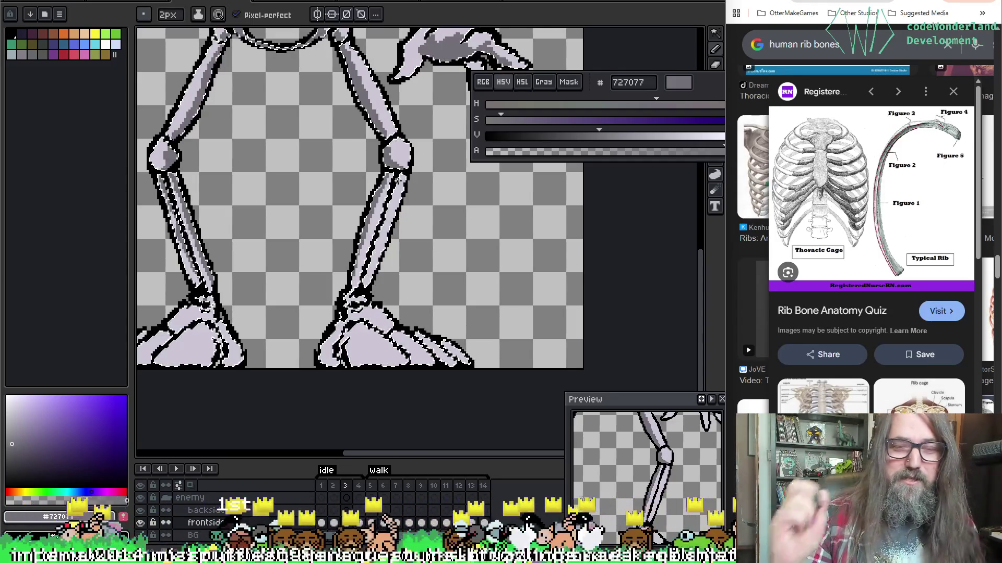
{"action": "key", "text": "alt"}
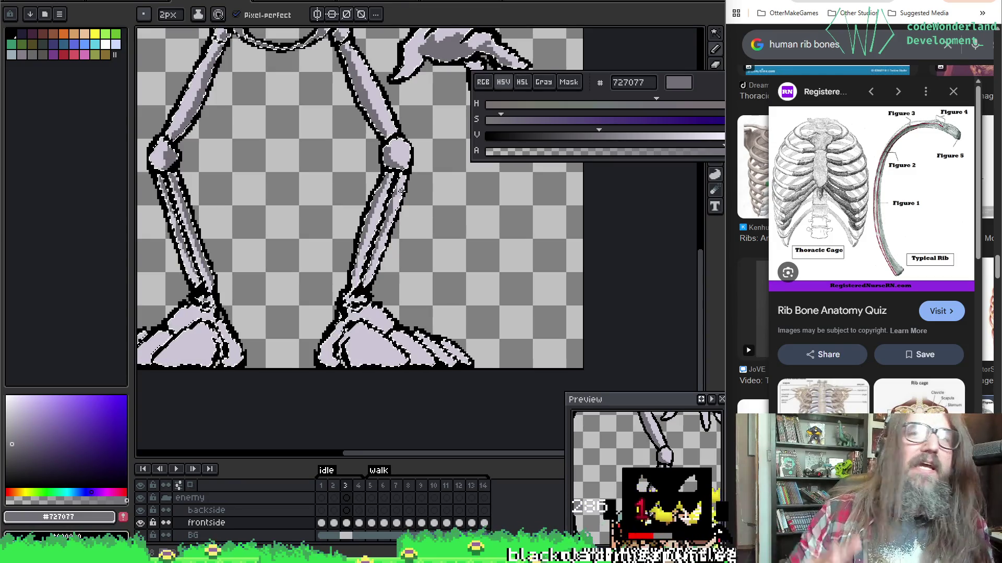
{"action": "mouse_move", "coordinate": [413, 47]}
{"action": "left_mouse_down"}
{"action": "mouse_move", "coordinate": [480, 276]}
{"action": "mouse_move", "coordinate": [425, 221]}
{"action": "left_mouse_up"}
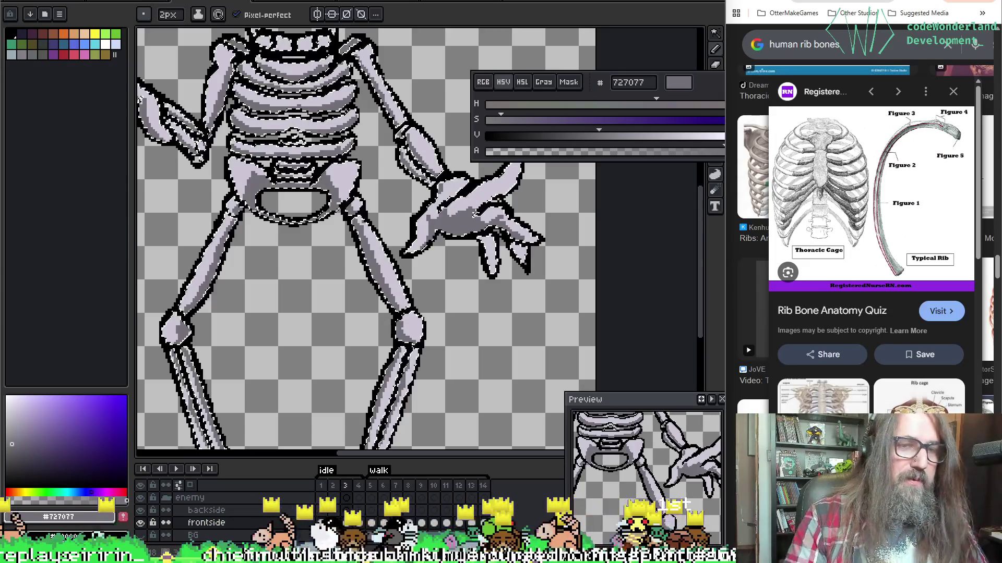
{"action": "left_click", "coordinate": [420, 227], "text": "alt"}
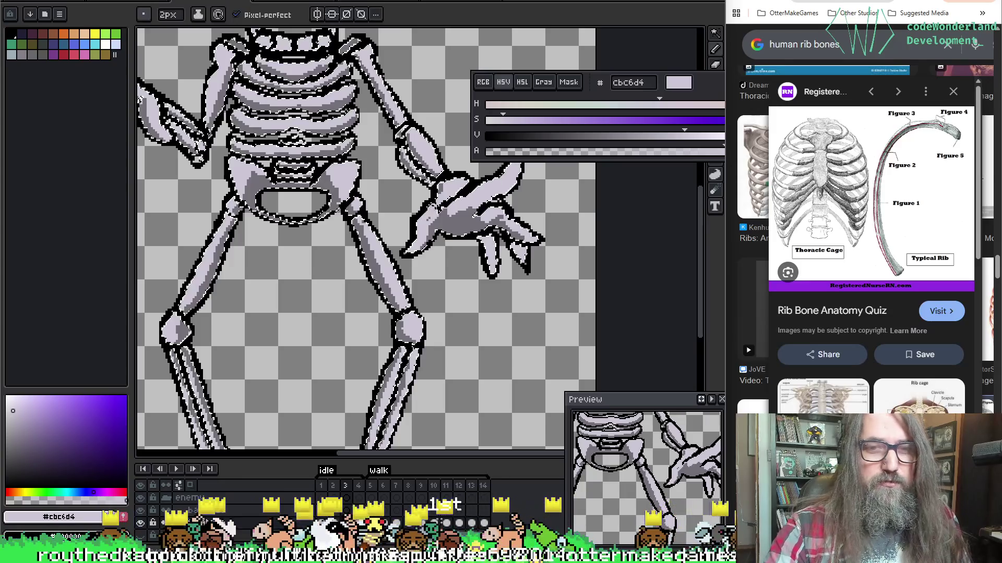
Step: Pick dark grey #727077 to shade the clawed right hand's fingers and palm
{"action": "left_click", "coordinate": [459, 193], "text": "alt"}
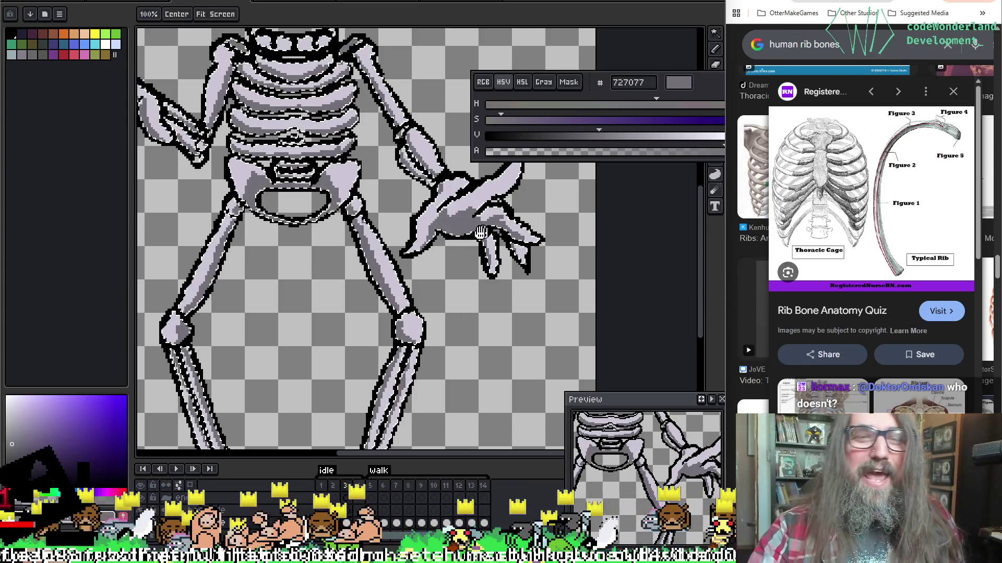
{"action": "scroll", "coordinate": [415, 244], "scroll_direction": "down", "scroll_amount": 1}
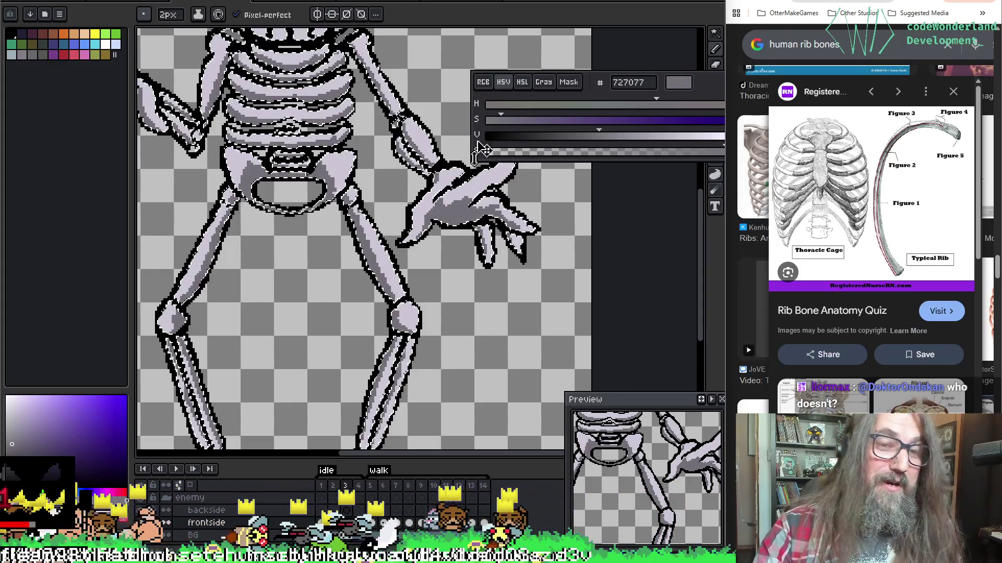
Step: Shade the ribs, arms and both clawed hands in dark grey, then view the skull
{"action": "mouse_move", "coordinate": [324, 251]}
{"action": "left_mouse_down"}
{"action": "mouse_move", "coordinate": [380, 330]}
{"action": "mouse_move", "coordinate": [409, 342]}
{"action": "left_mouse_up"}
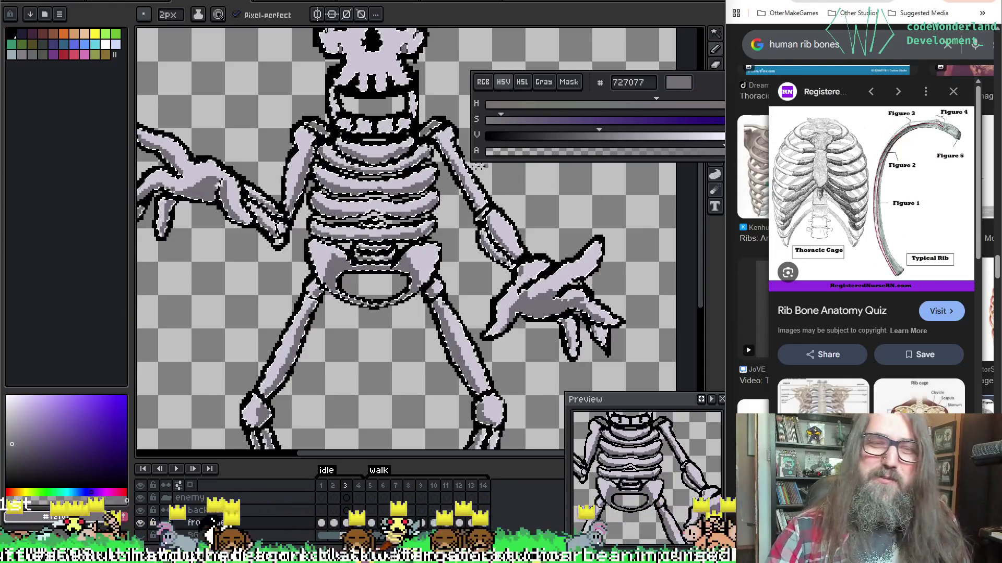
{"action": "scroll", "coordinate": [429, 208], "scroll_direction": "up", "scroll_amount": 1}
{"action": "left_click_drag", "start_coordinate": [429, 207], "coordinate": [430, 277]}
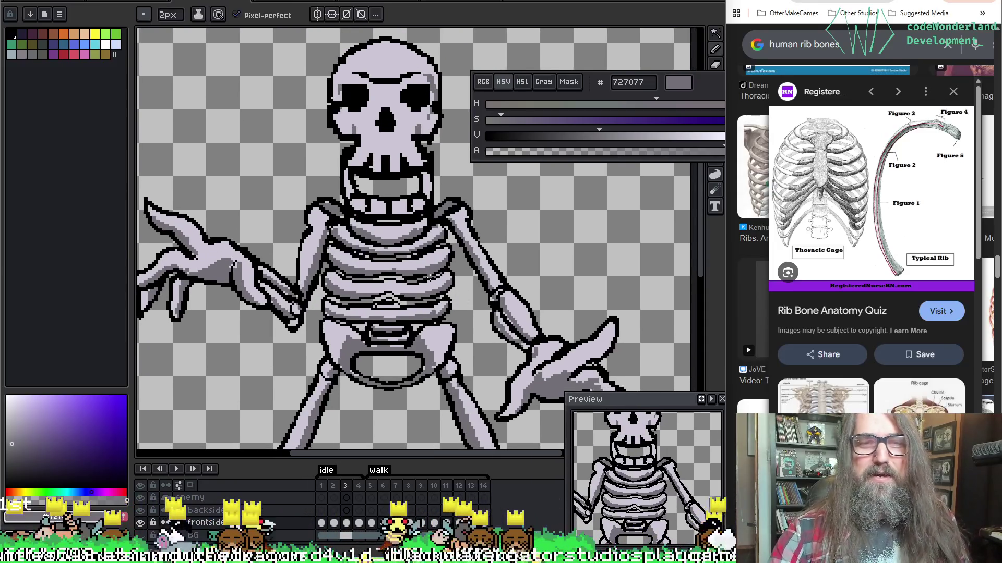
{"action": "key", "text": "F5"}
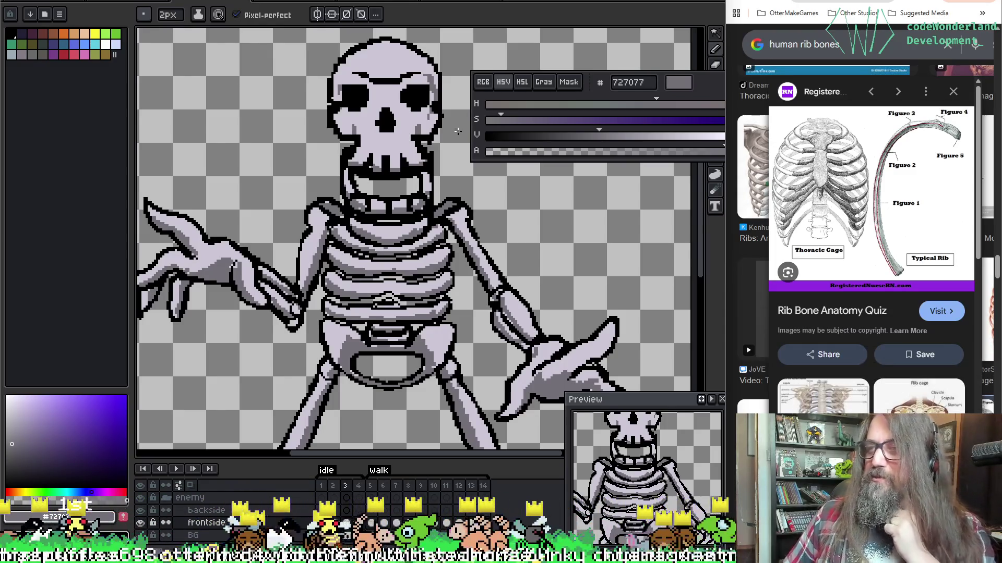
{"action": "scroll", "coordinate": [426, 266], "scroll_direction": "down", "scroll_amount": 3}
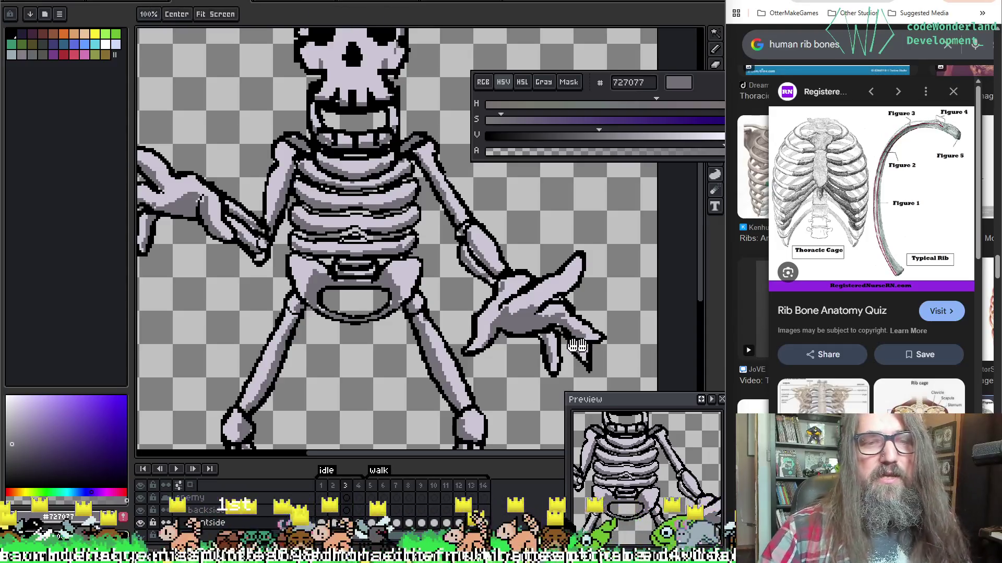
Step: Play the skeleton's idle animation and zoom out, then in on the legs and feet
{"action": "scroll", "coordinate": [526, 320], "scroll_direction": "left", "scroll_amount": 1}
{"action": "key", "text": "Return"}
{"action": "scroll", "coordinate": [412, 269], "scroll_direction": "down", "scroll_amount": 3}
{"action": "scroll", "coordinate": [409, 265], "scroll_direction": "up", "scroll_amount": 3}
{"action": "scroll", "coordinate": [409, 265], "scroll_direction": "down", "scroll_amount": 3}
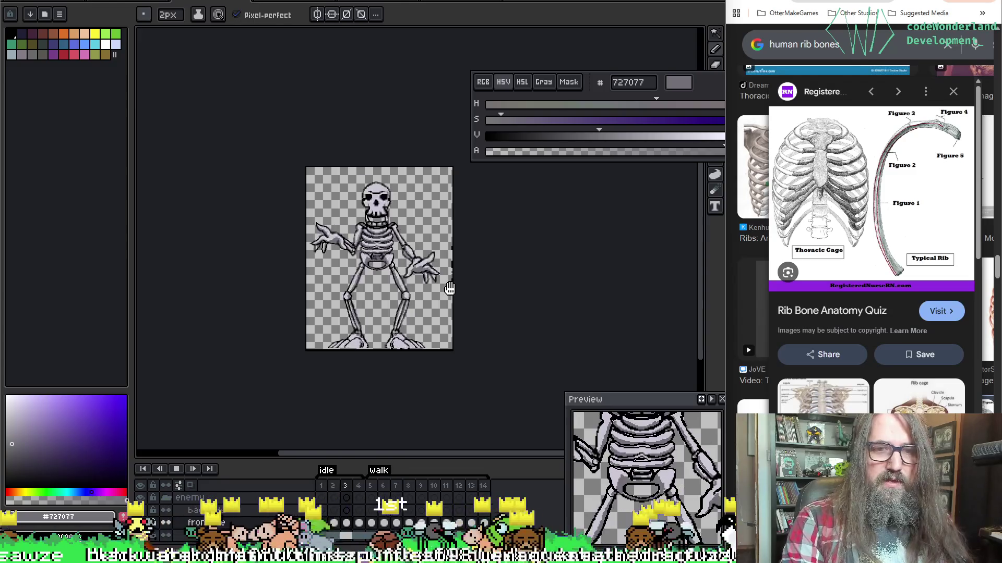
{"action": "scroll", "coordinate": [447, 287], "scroll_direction": "up", "scroll_amount": 2}
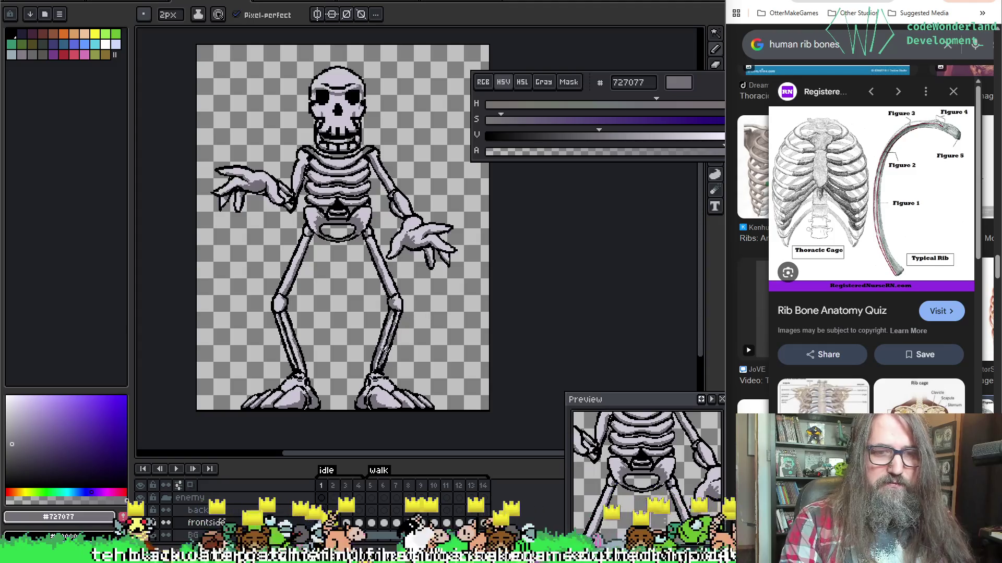
{"action": "scroll", "coordinate": [352, 367], "scroll_direction": "up", "scroll_amount": 3}
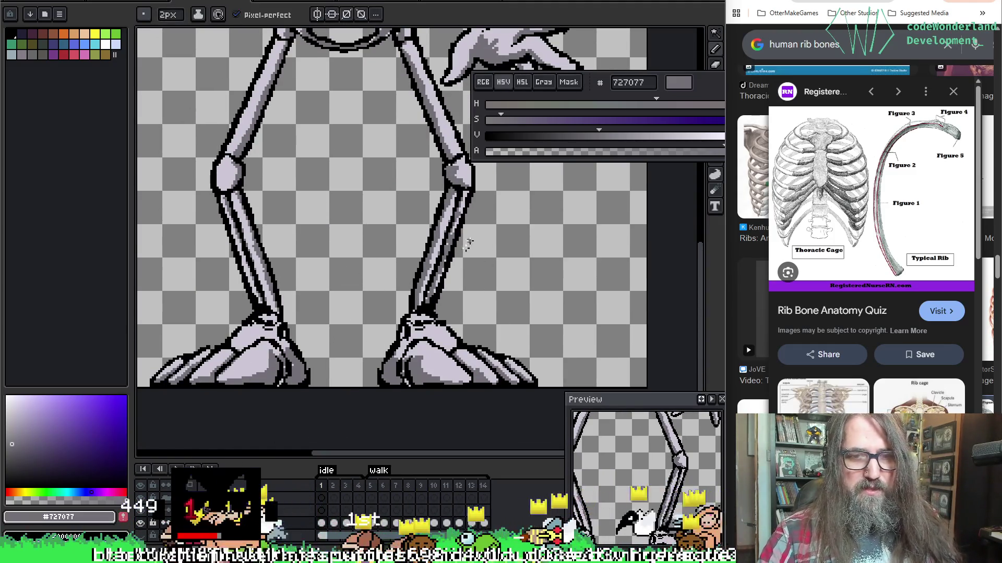
Step: Set the Magic Wand to contiguous, play the animation, and go to frame 2
{"action": "key", "text": "w"}
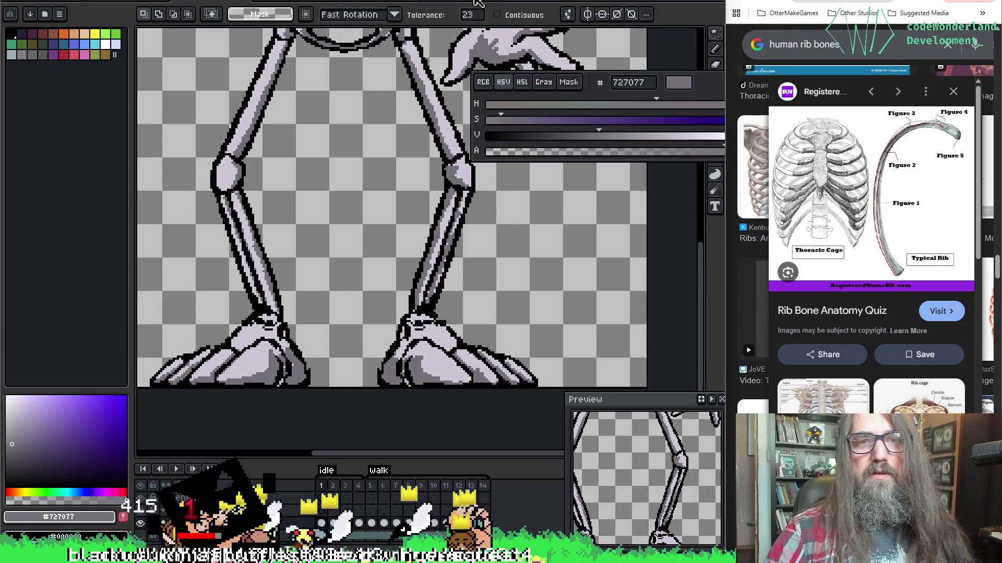
{"action": "left_click", "coordinate": [496, 15]}
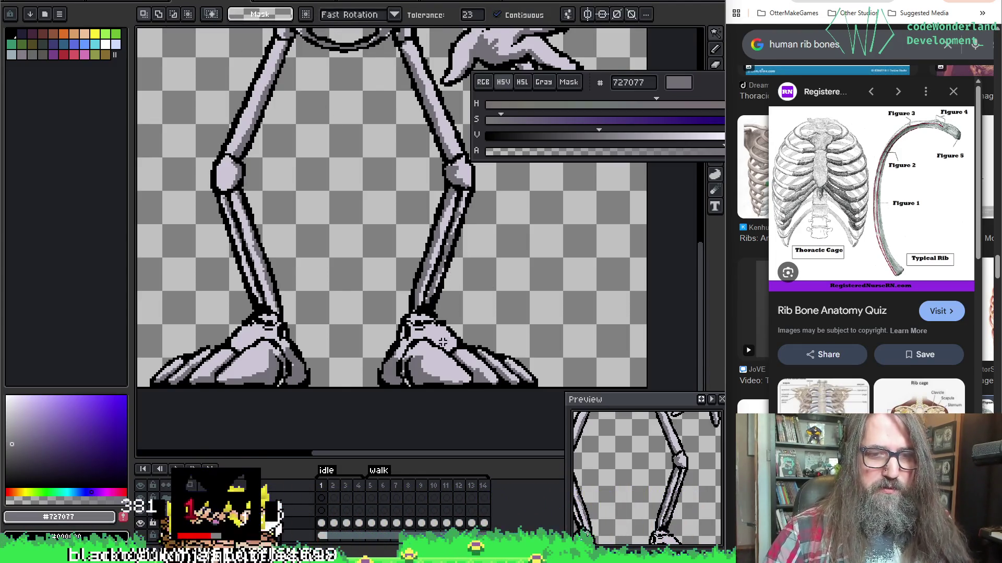
{"action": "key", "text": "Return"}
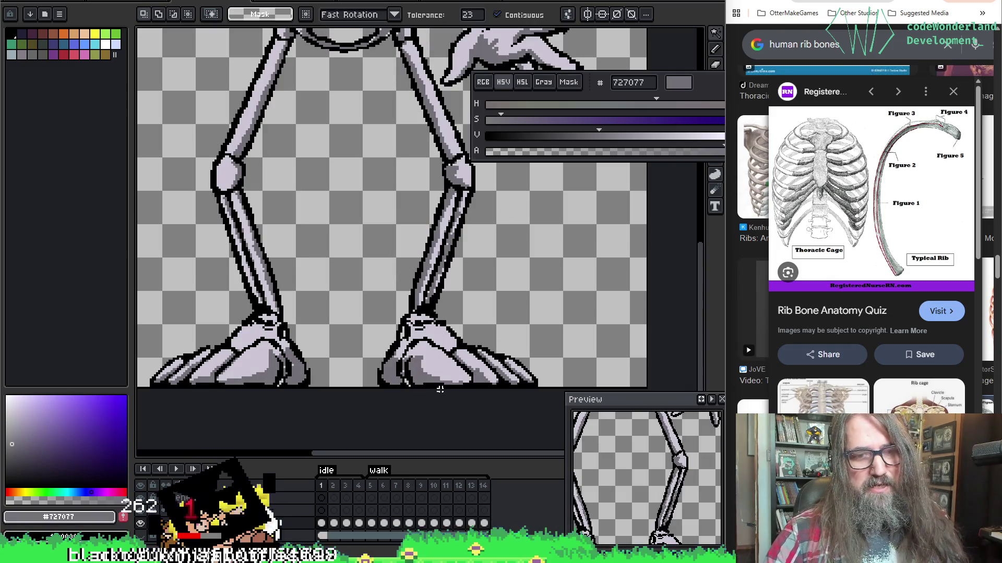
{"action": "left_click", "coordinate": [335, 484]}
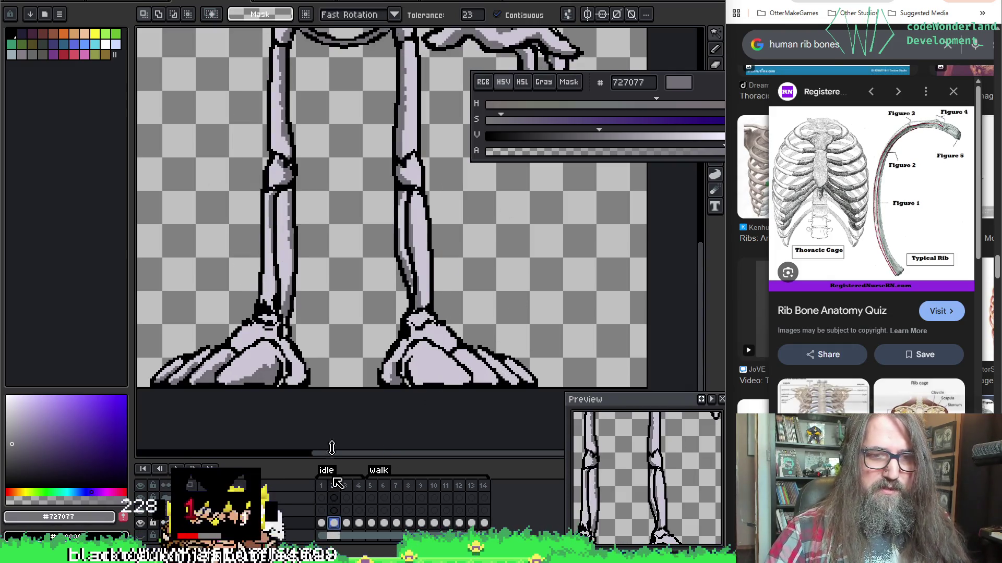
{"action": "left_click", "coordinate": [250, 371]}
{"action": "key", "text": "ctrl+d"}
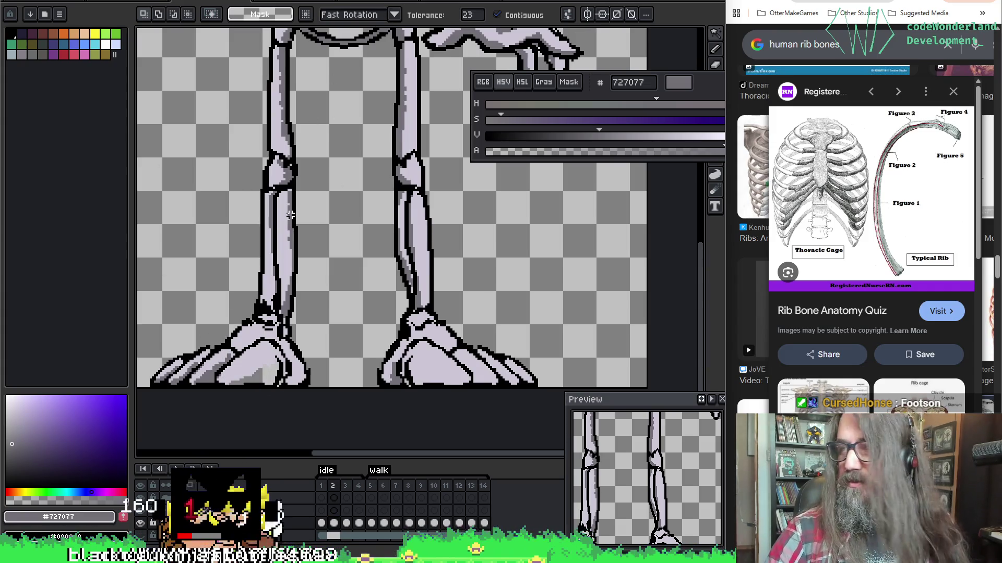
Step: Sample the light bone colour and fill the left foot's light streaks and toes with it
{"action": "key", "text": "i"}
{"action": "left_click", "coordinate": [251, 368]}
{"action": "key", "text": "g"}
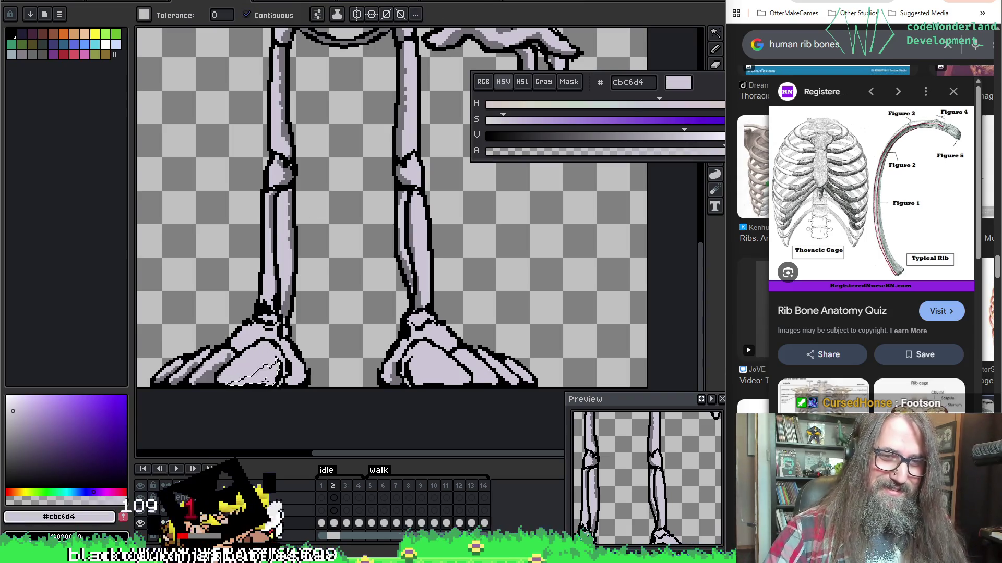
{"action": "left_click", "coordinate": [268, 365]}
{"action": "key", "text": "w"}
{"action": "left_click", "coordinate": [211, 372]}
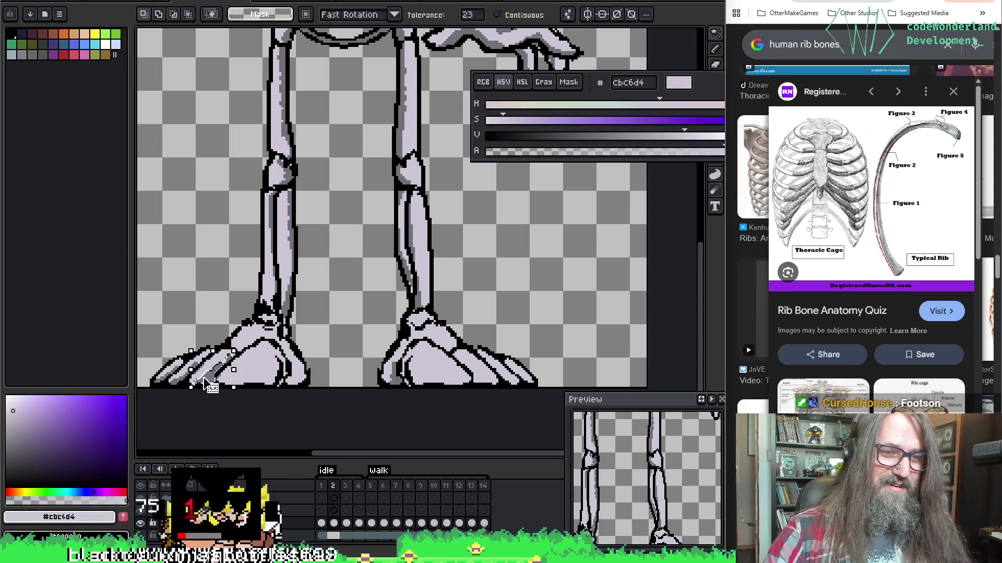
{"action": "key", "text": "g"}
{"action": "left_click", "coordinate": [209, 371]}
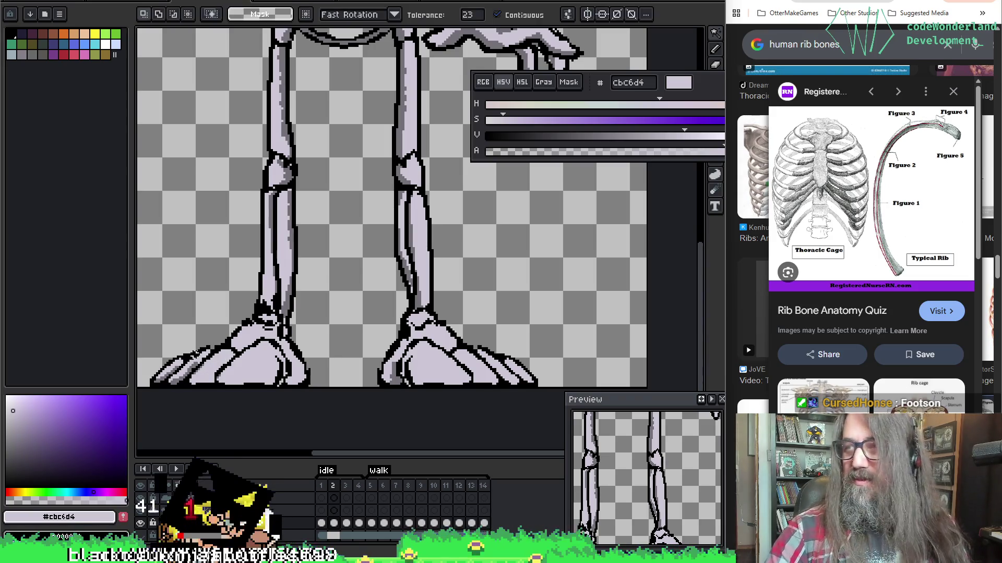
Step: Bring the right foot into view and step through the frames to frame 4
{"action": "key", "text": "w"}
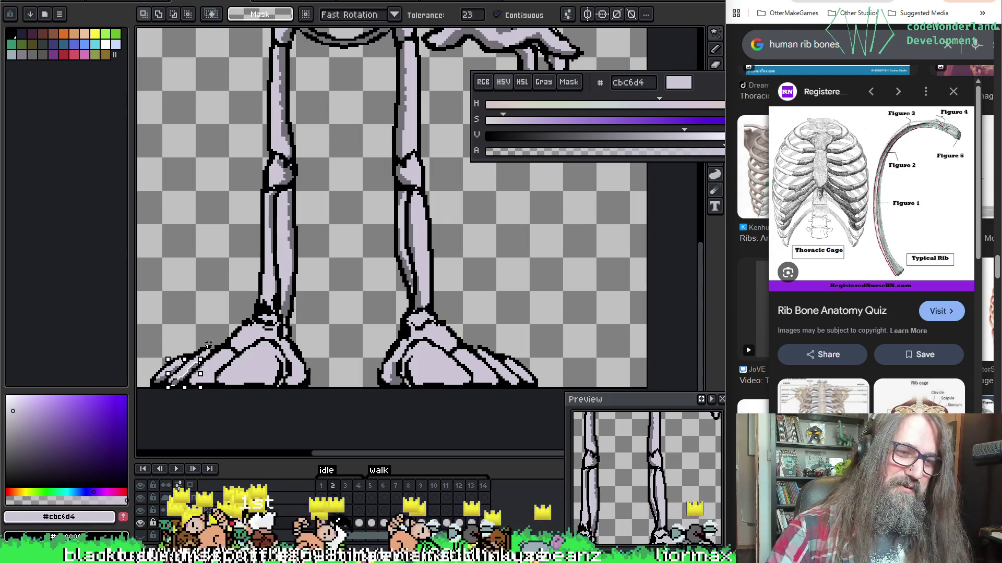
{"action": "key", "text": "g"}
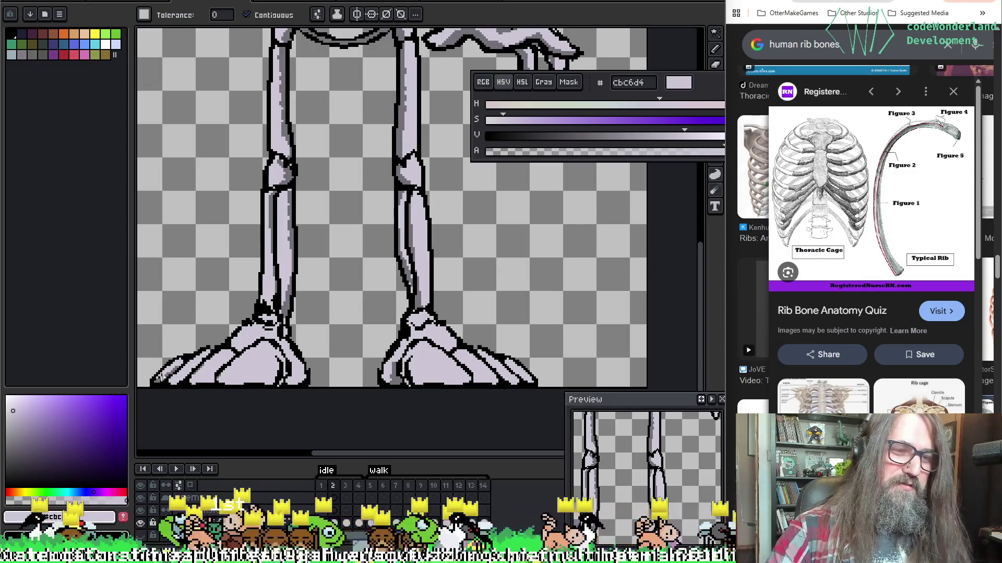
{"action": "key", "text": "w"}
{"action": "key", "text": "g"}
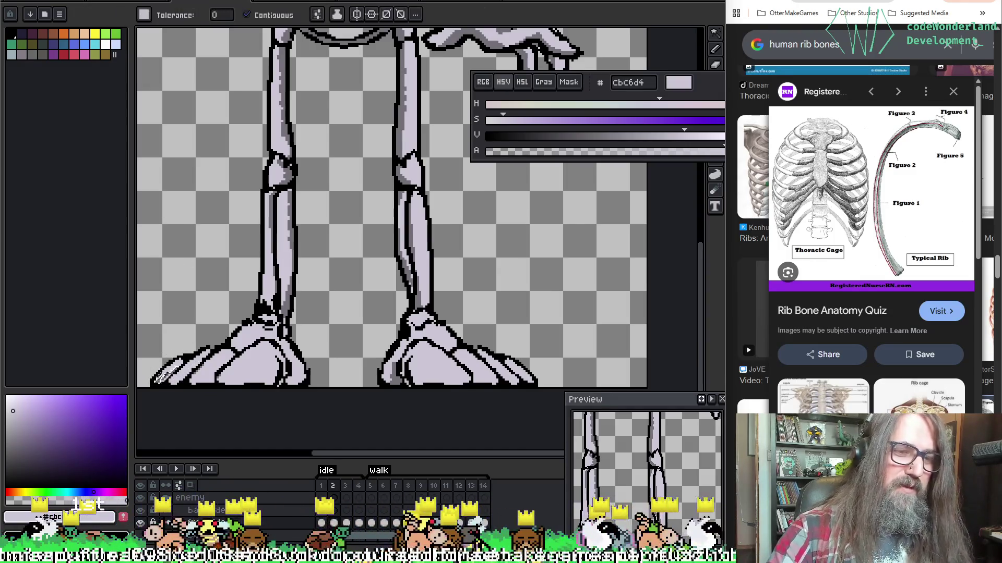
{"action": "left_click_drag", "start_coordinate": [476, 235], "coordinate": [452, 201]}
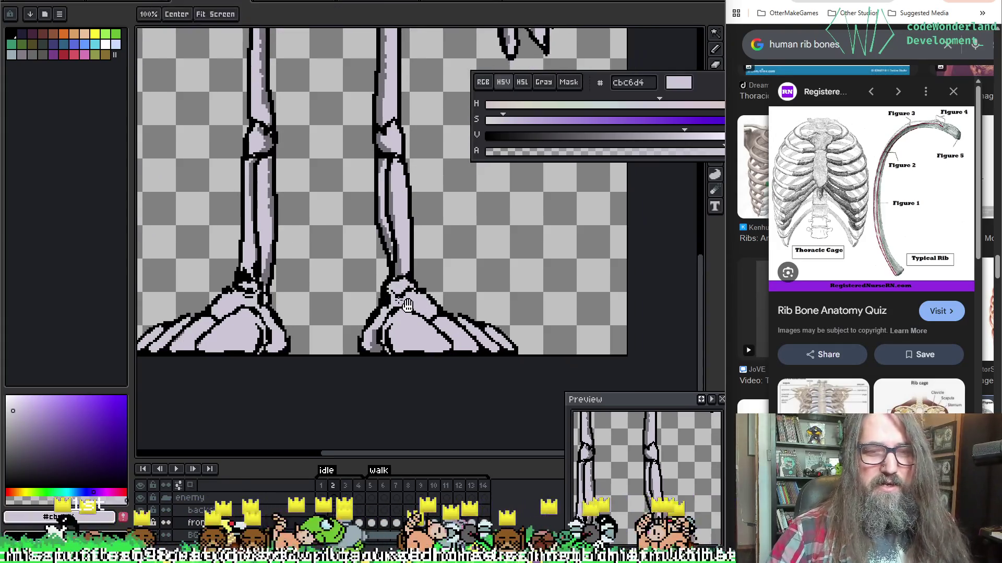
{"action": "key", "text": "w"}
{"action": "key", "text": "g"}
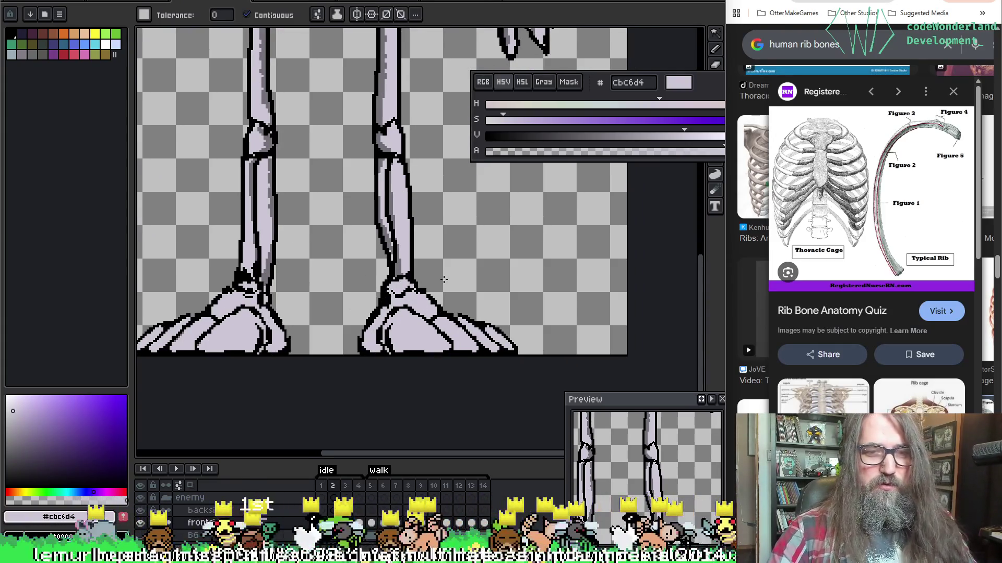
{"action": "key", "text": "Left"}
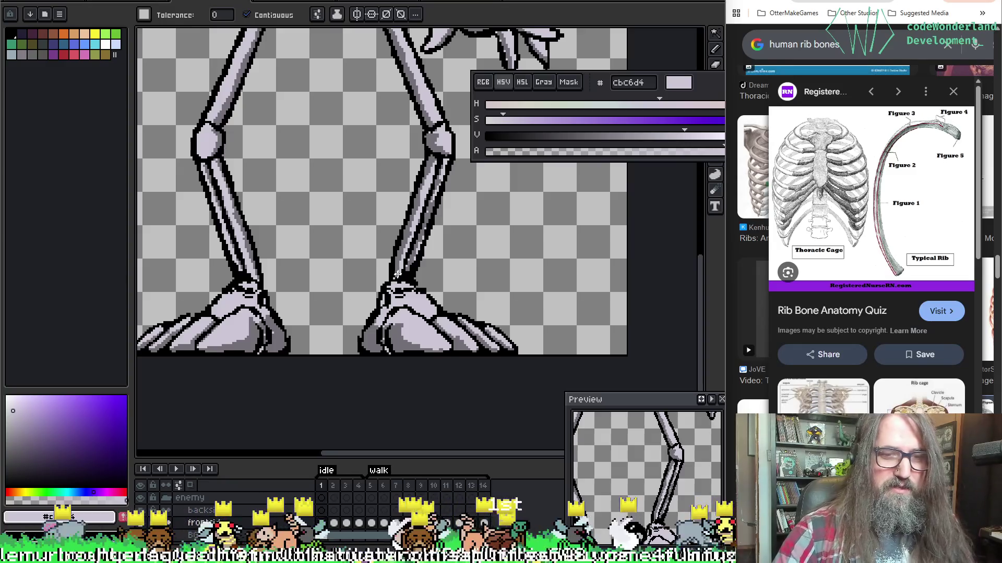
{"action": "key", "text": "Right"}
{"action": "key", "text": "Right"}
{"action": "key", "text": "Right"}
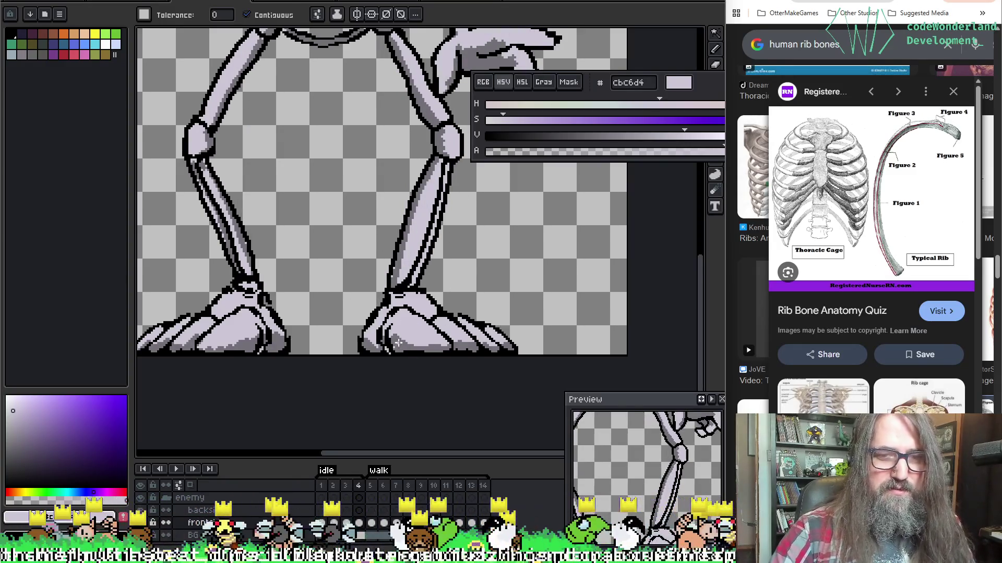
Step: Select the right foot's edge pixels and fill them with light lavender #cbc6d4
{"action": "key", "text": "w"}
{"action": "left_click", "coordinate": [399, 344]}
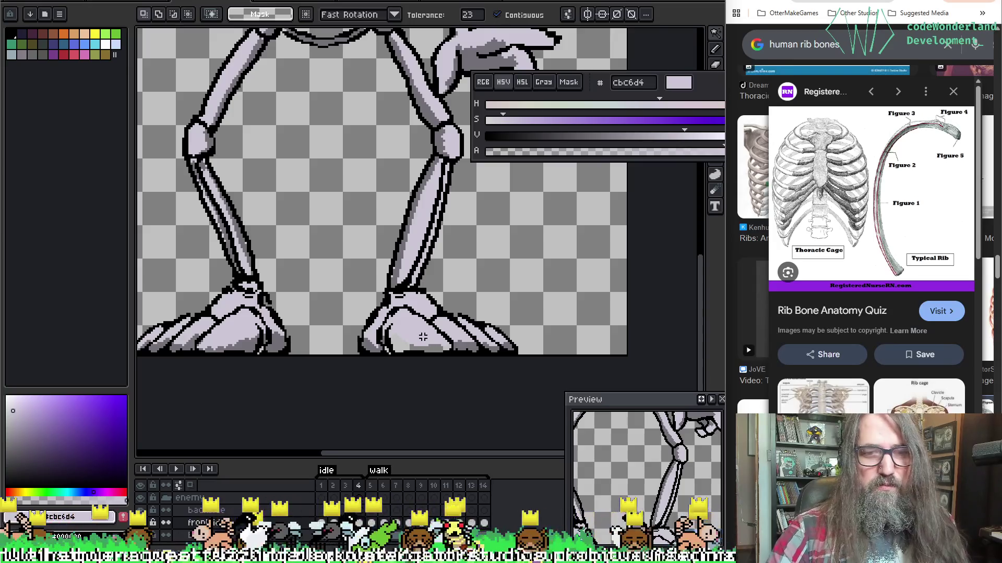
{"action": "left_click", "coordinate": [371, 346]}
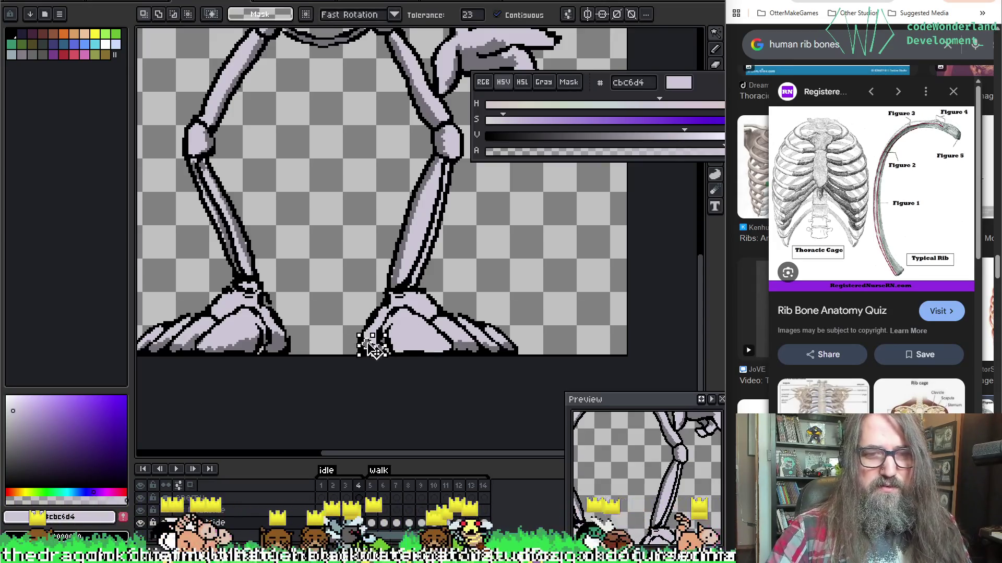
{"action": "key", "text": "g"}
{"action": "left_click", "coordinate": [372, 348]}
{"action": "key", "text": "w"}
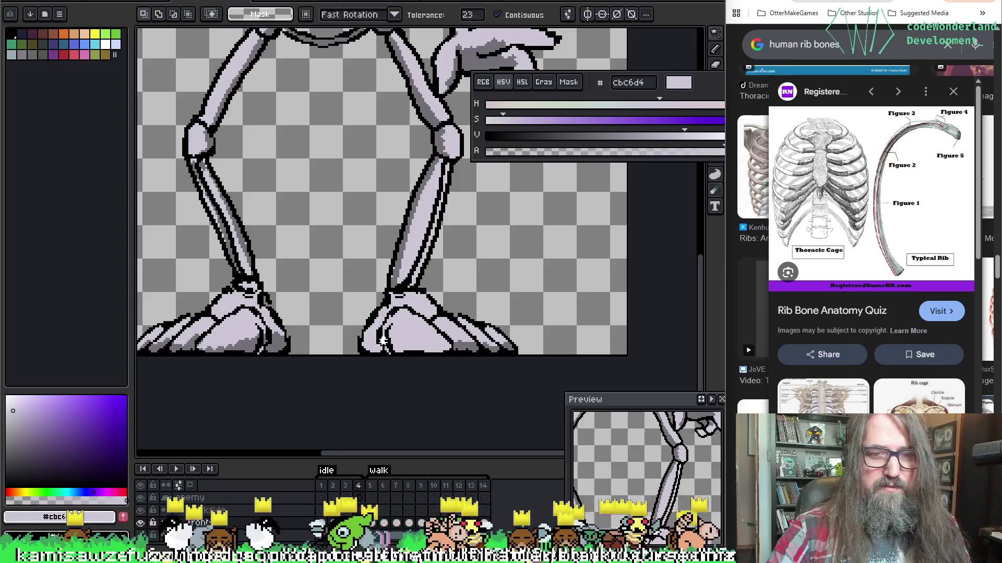
{"action": "key", "text": "g"}
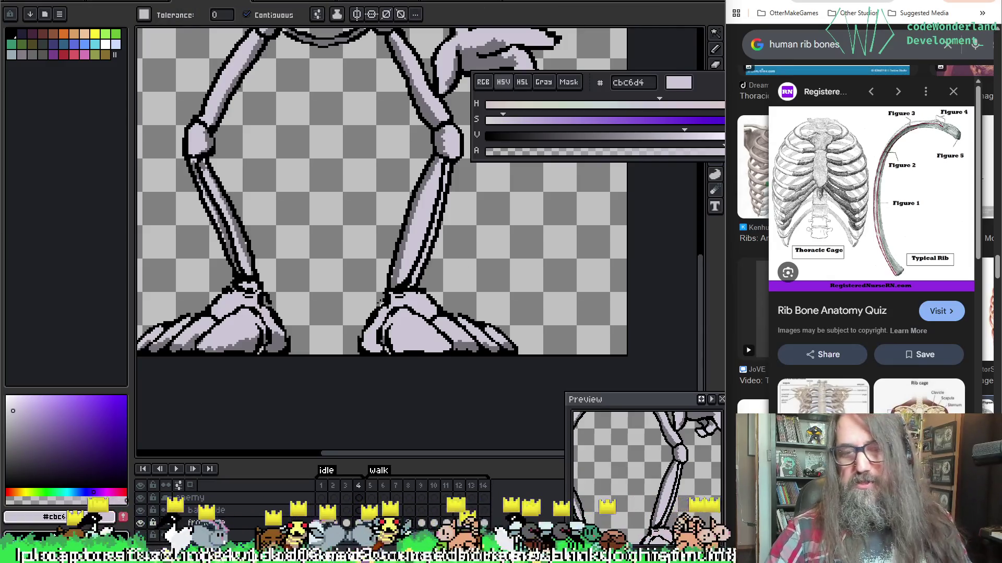
{"action": "scroll", "coordinate": [260, 297], "scroll_direction": "up", "scroll_amount": 2}
Step: Paint over the left foot's dark grey shading with lavender #cbc6d4
{"action": "scroll", "coordinate": [260, 296], "scroll_direction": "down", "scroll_amount": 1}
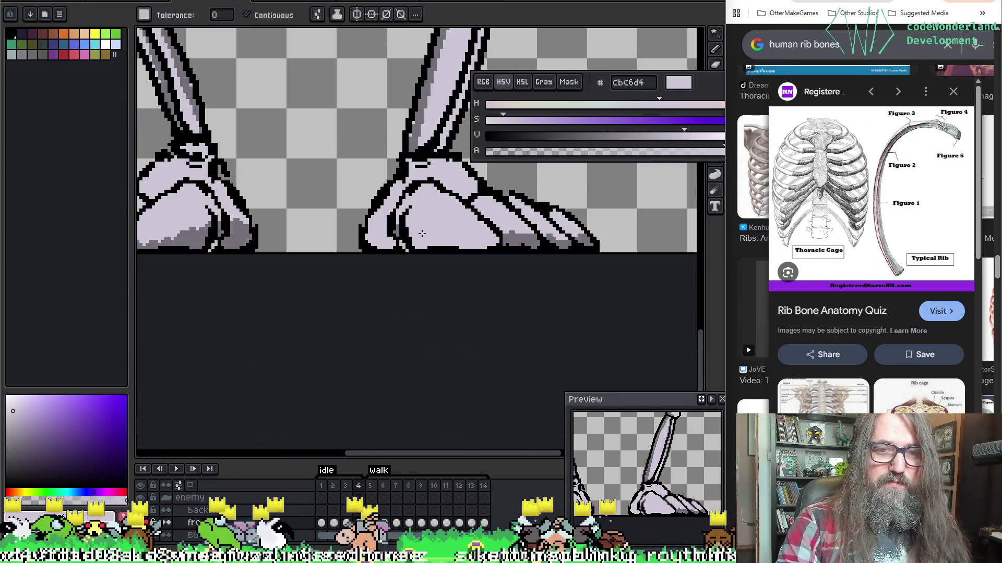
{"action": "scroll", "coordinate": [396, 231], "scroll_direction": "right", "scroll_amount": 2}
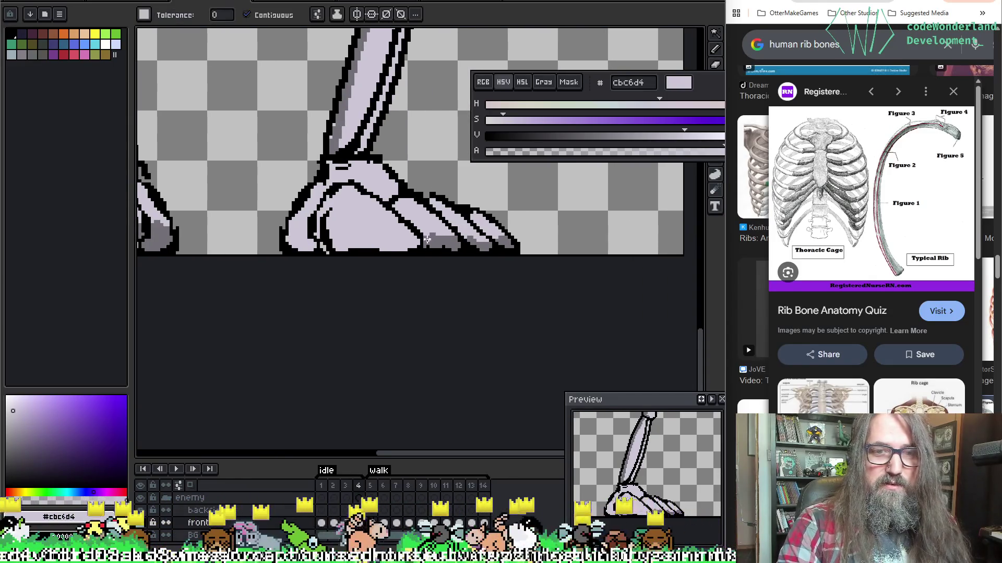
{"action": "scroll", "coordinate": [409, 246], "scroll_direction": "right", "scroll_amount": 3}
{"action": "scroll", "coordinate": [409, 245], "scroll_direction": "up", "scroll_amount": 1}
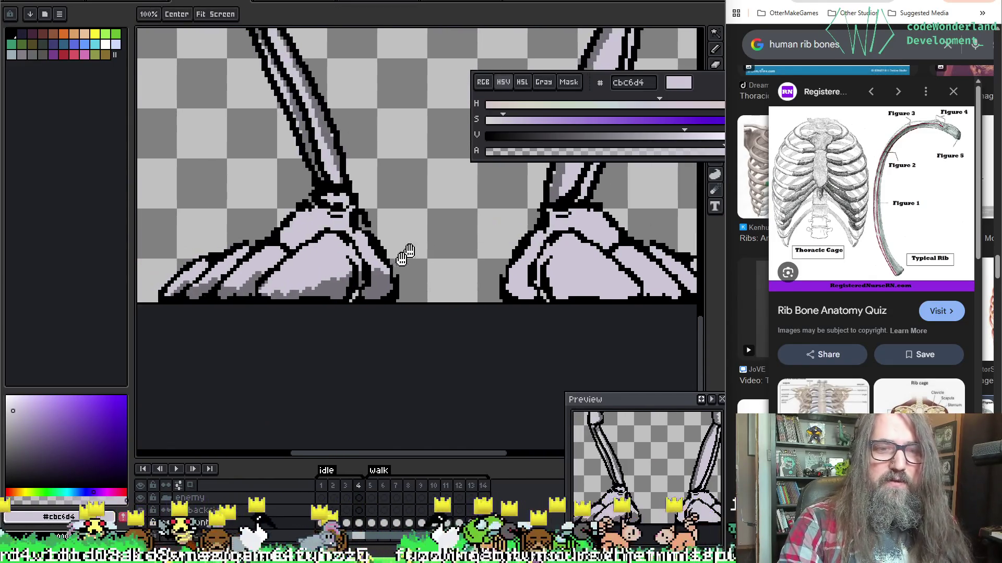
{"action": "mouse_move", "coordinate": [355, 282]}
{"action": "left_mouse_down"}
{"action": "mouse_move", "coordinate": [255, 292]}
{"action": "mouse_move", "coordinate": [188, 285]}
{"action": "left_mouse_up"}
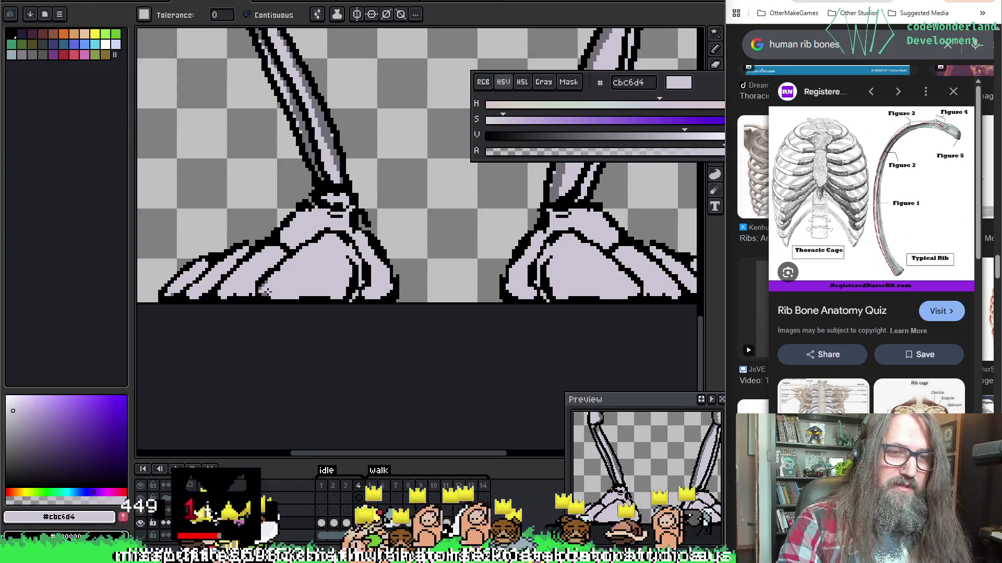
{"action": "scroll", "coordinate": [284, 255], "scroll_direction": "up", "scroll_amount": 2}
{"action": "left_click_drag", "start_coordinate": [326, 256], "coordinate": [482, 182]}
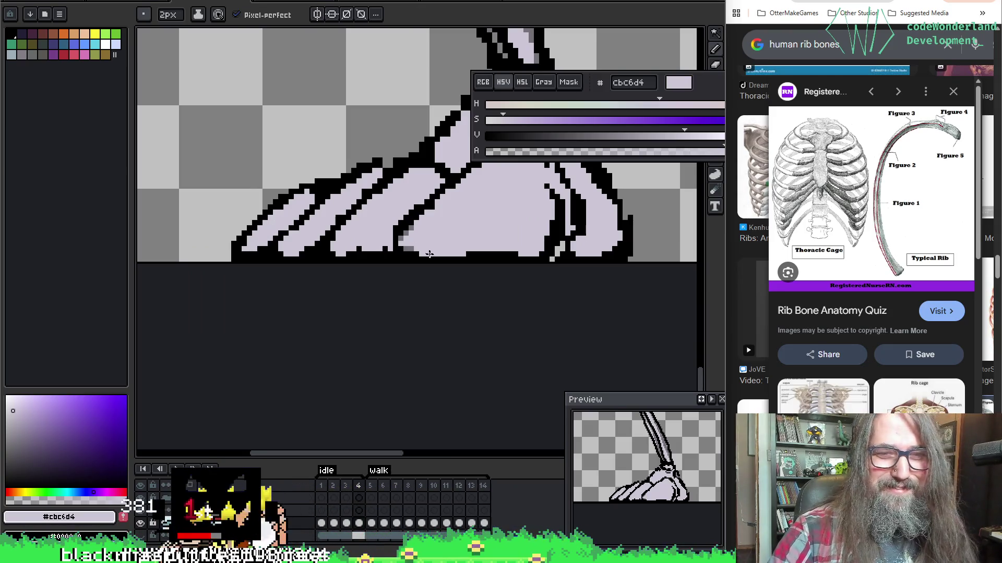
{"action": "left_click_drag", "start_coordinate": [408, 248], "coordinate": [405, 241]}
Step: Set the Pencil to a 1px brush, eyedrop the lavender, and view both legs
{"action": "key", "text": "v"}
{"action": "scroll", "coordinate": [422, 246], "scroll_direction": "up", "scroll_amount": 1}
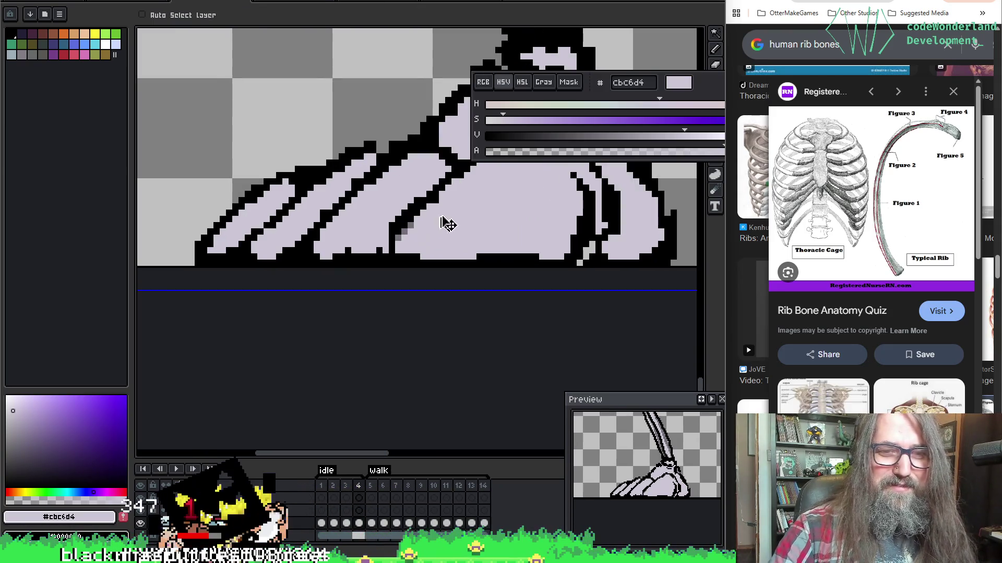
{"action": "key", "text": "b"}
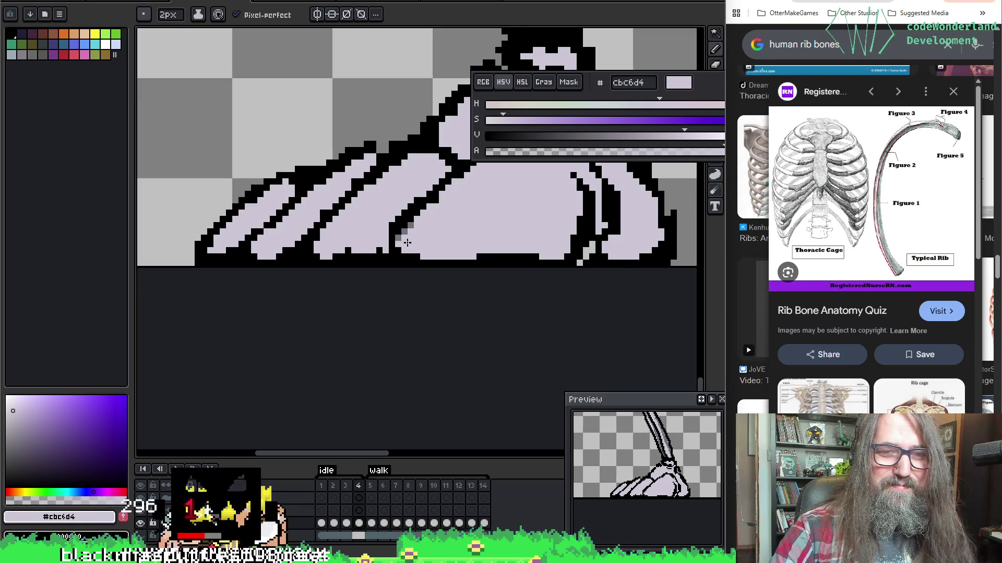
{"action": "key", "text": "minus"}
{"action": "key", "text": "bracketright"}
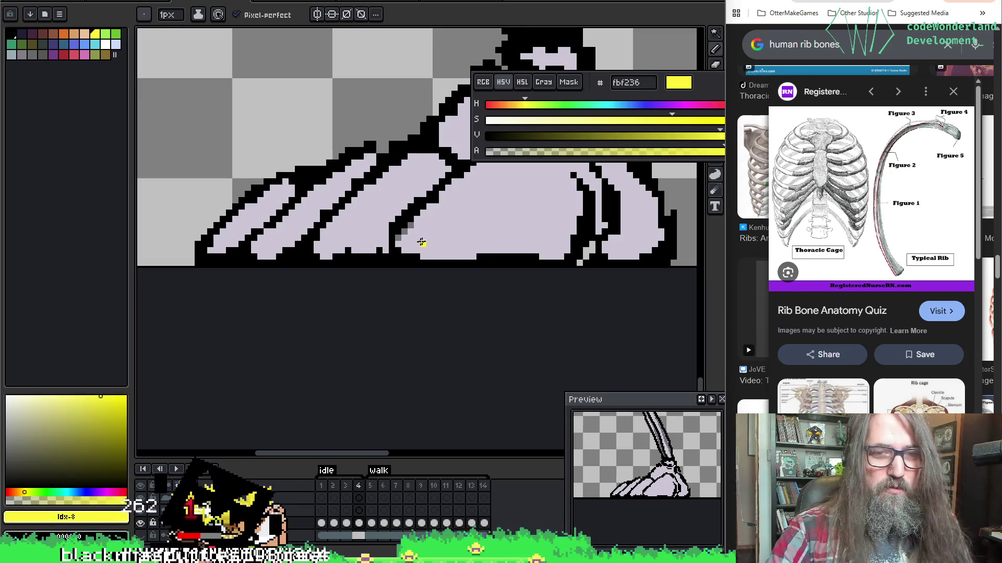
{"action": "left_click", "coordinate": [405, 241], "text": "alt"}
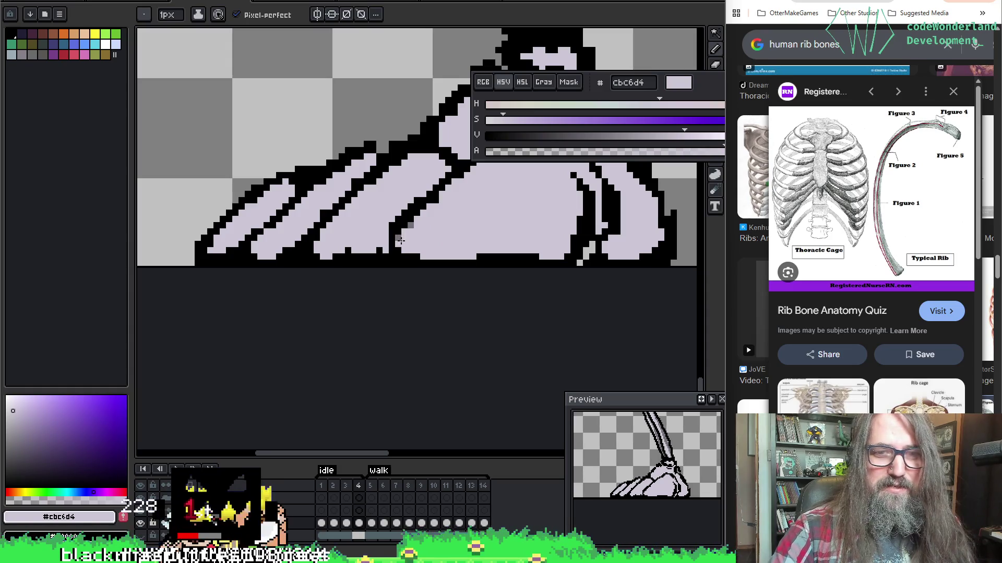
{"action": "scroll", "coordinate": [413, 228], "scroll_direction": "down", "scroll_amount": 2}
{"action": "mouse_move", "coordinate": [412, 228]}
{"action": "left_mouse_down"}
{"action": "mouse_move", "coordinate": [343, 287]}
{"action": "mouse_move", "coordinate": [373, 270]}
{"action": "left_mouse_up"}
{"action": "scroll", "coordinate": [342, 288], "scroll_direction": "down", "scroll_amount": 1}
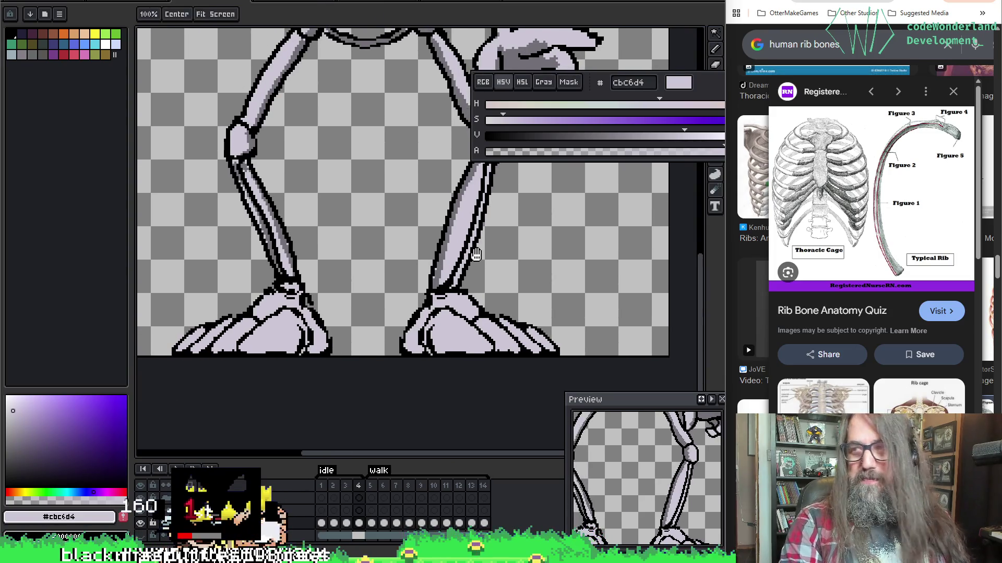
Step: Go to frame 1 and use the Magic Wand in Add mode to select both feet and toes
{"action": "key", "text": "Left"}
{"action": "key", "text": "Left"}
{"action": "key", "text": "Right"}
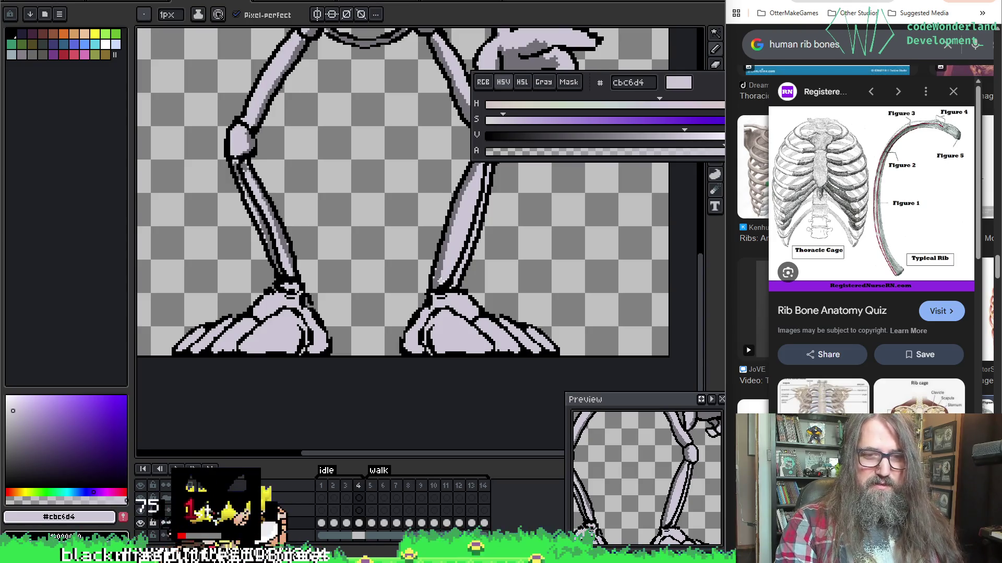
{"action": "key", "text": "Left"}
{"action": "key", "text": "Left"}
{"action": "key", "text": "Left"}
{"action": "key", "text": "w"}
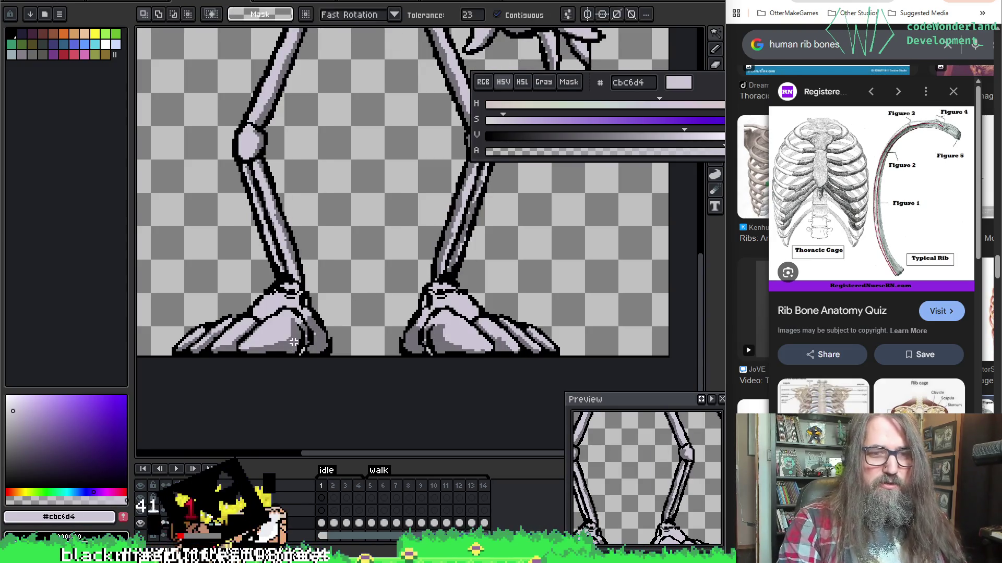
{"action": "key", "text": "shift"}
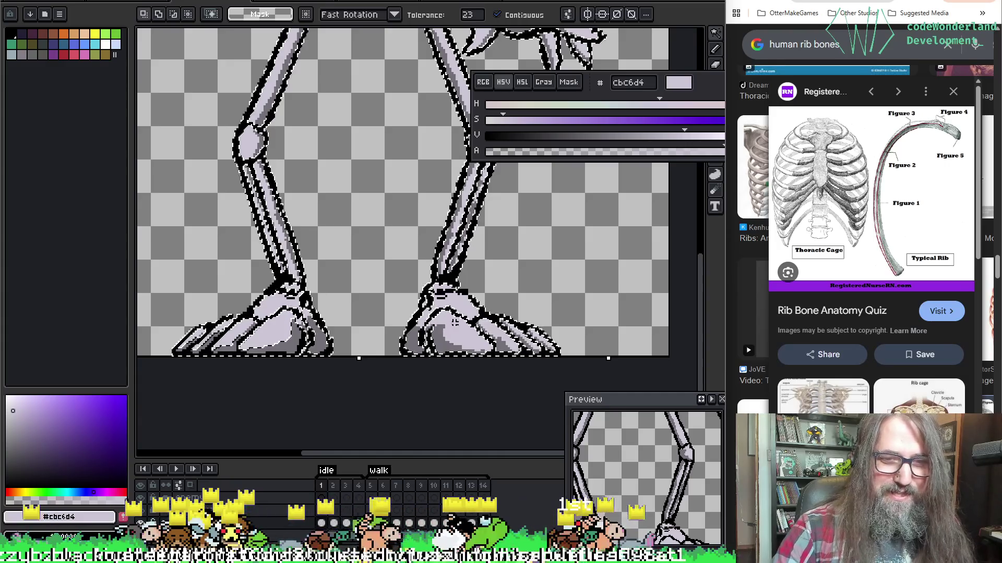
{"action": "left_click", "coordinate": [433, 343], "text": "shift"}
{"action": "left_click", "coordinate": [501, 344], "text": "shift"}
{"action": "left_click", "coordinate": [422, 346], "text": "shift"}
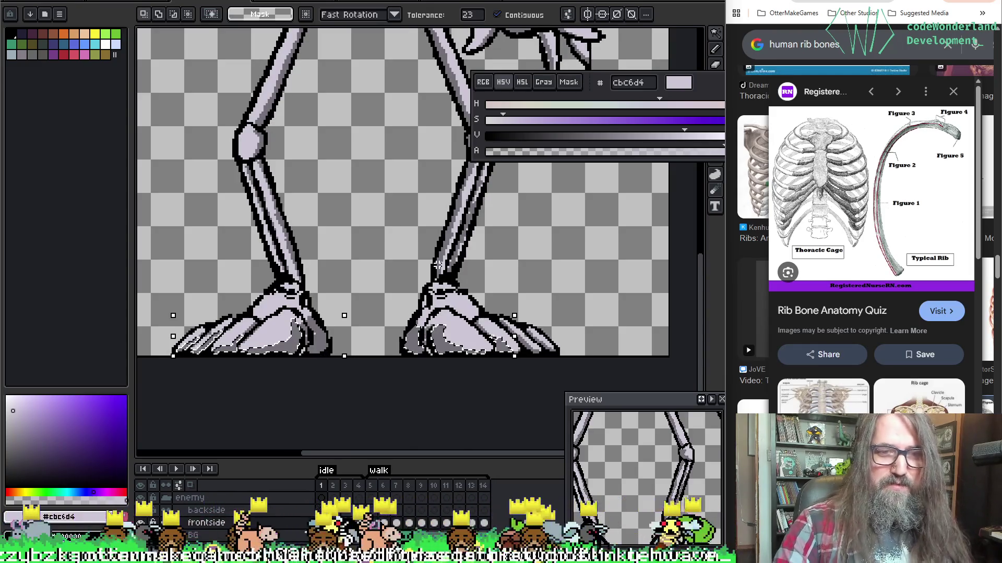
{"action": "scroll", "coordinate": [420, 347], "scroll_direction": "up", "scroll_amount": 2}
{"action": "scroll", "coordinate": [380, 204], "scroll_direction": "up", "scroll_amount": 1}
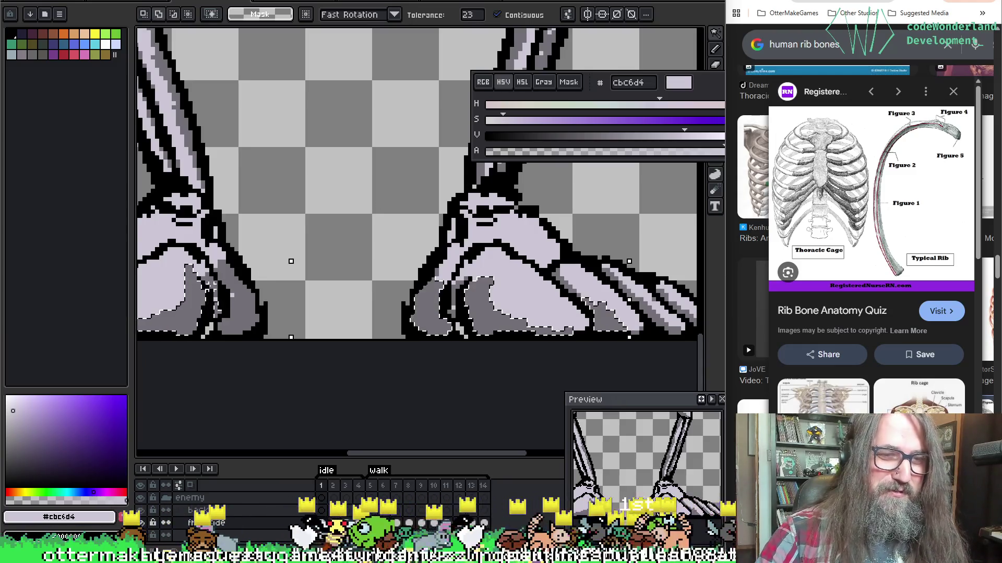
Step: Add the left foot's darker inner shading to the selection and pan over to the right foot
{"action": "left_click", "coordinate": [245, 311], "text": "shift"}
{"action": "mouse_move", "coordinate": [260, 313]}
{"action": "left_mouse_down"}
{"action": "mouse_move", "coordinate": [159, 277]}
{"action": "mouse_move", "coordinate": [127, 277]}
{"action": "left_mouse_up"}
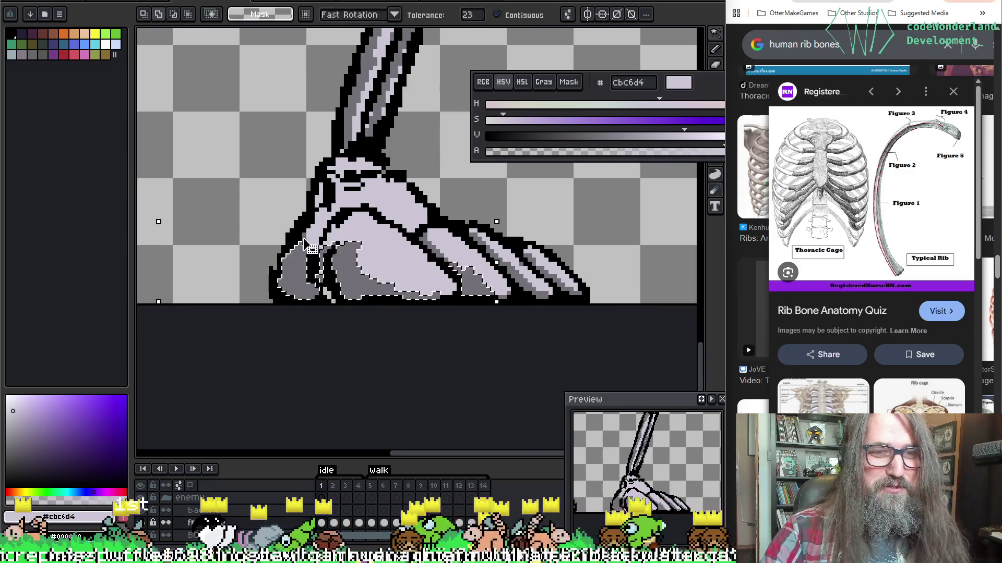
{"action": "left_click_drag", "start_coordinate": [313, 233], "coordinate": [280, 230]}
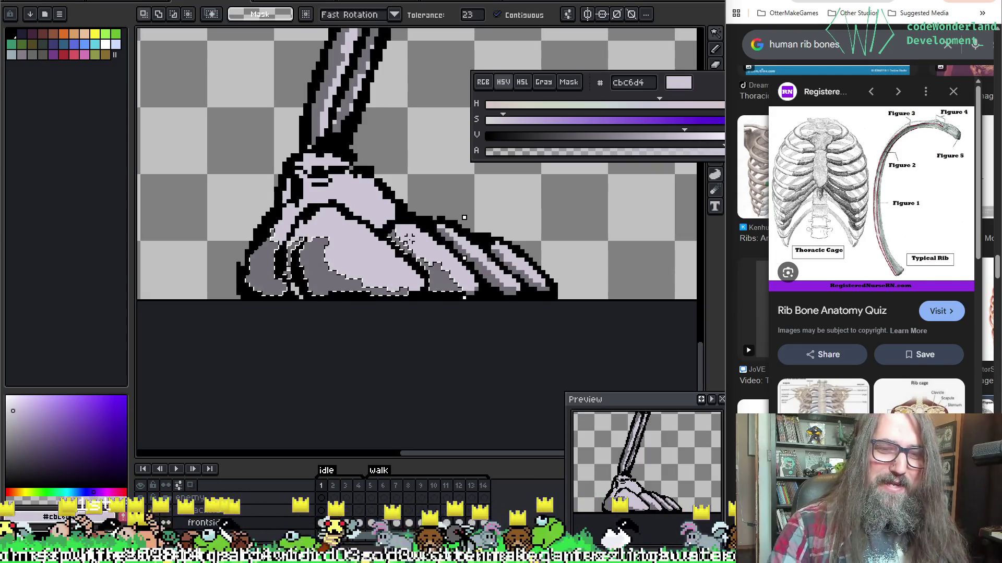
{"action": "scroll", "coordinate": [401, 293], "scroll_direction": "up", "scroll_amount": 3}
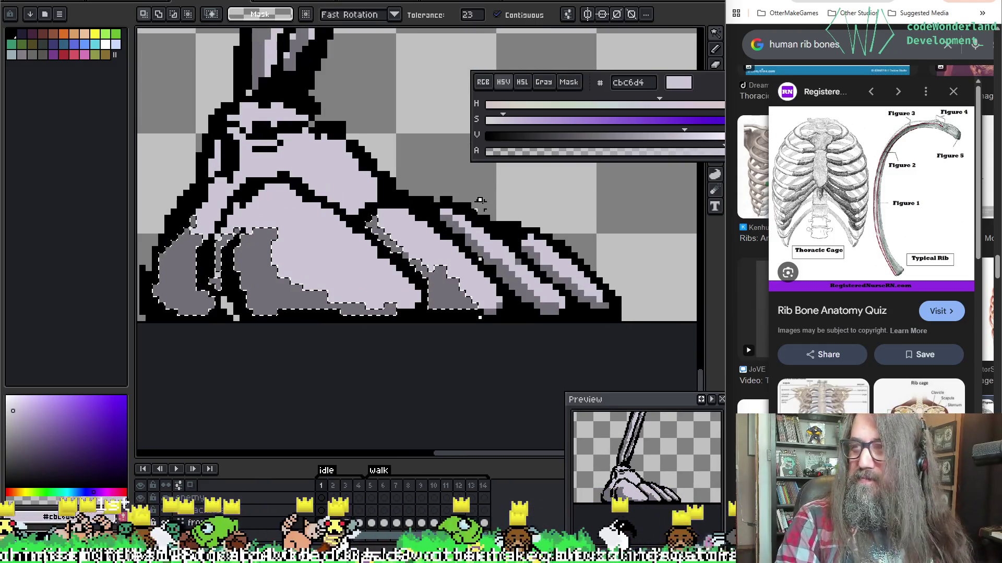
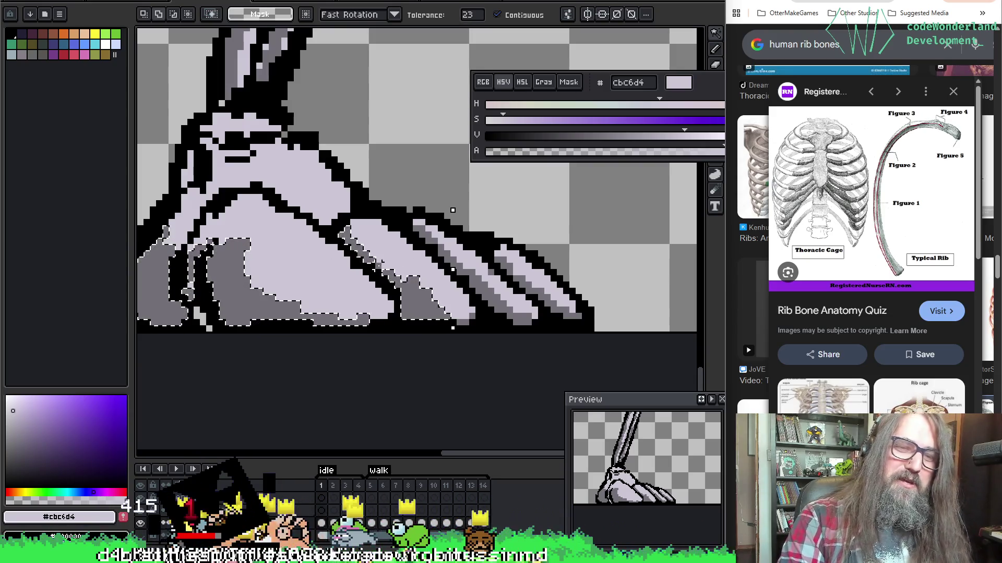
Step: Add the remaining toe shading to the selection, then deselect with both feet in view
{"action": "scroll", "coordinate": [388, 274], "scroll_direction": "right", "scroll_amount": 3}
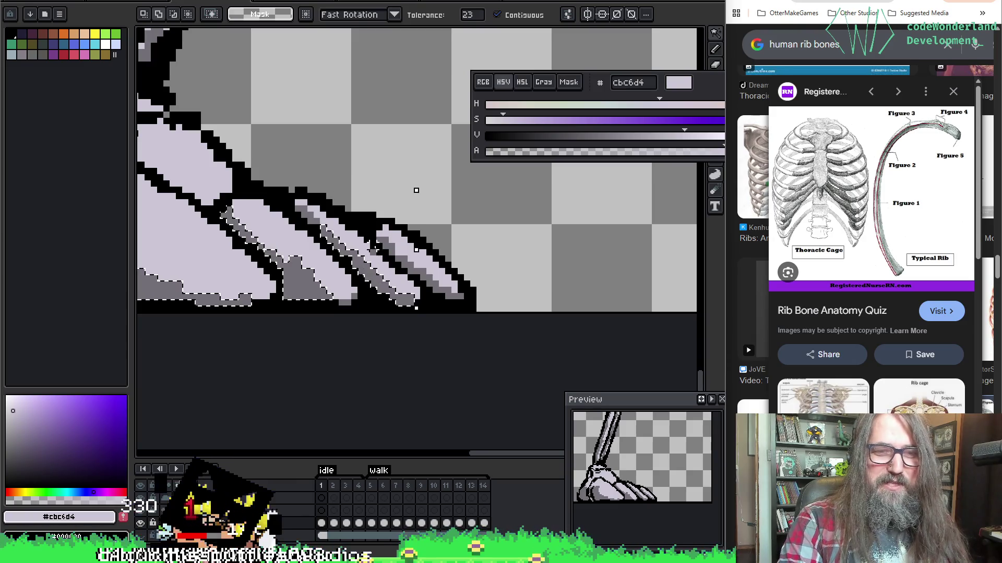
{"action": "left_click", "coordinate": [228, 211], "text": "shift"}
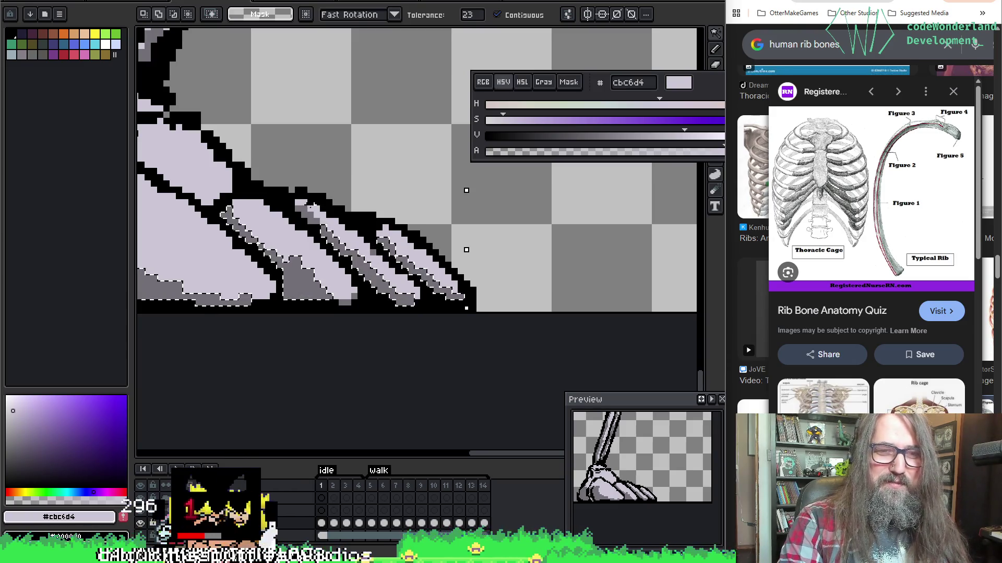
{"action": "scroll", "coordinate": [308, 222], "scroll_direction": "down", "scroll_amount": 5}
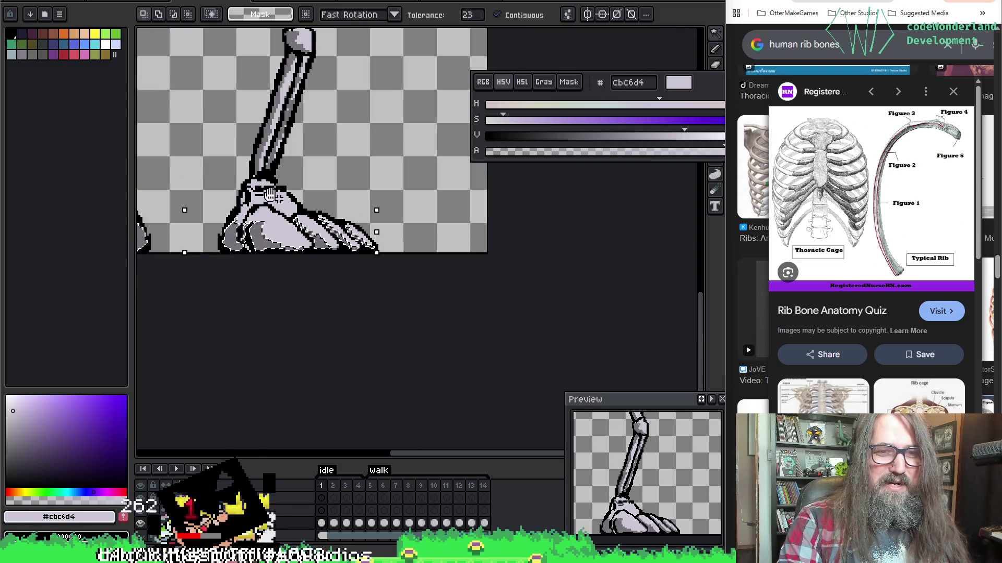
{"action": "mouse_move", "coordinate": [538, 245]}
{"action": "left_mouse_down"}
{"action": "mouse_move", "coordinate": [434, 243]}
{"action": "mouse_move", "coordinate": [469, 271]}
{"action": "left_mouse_up"}
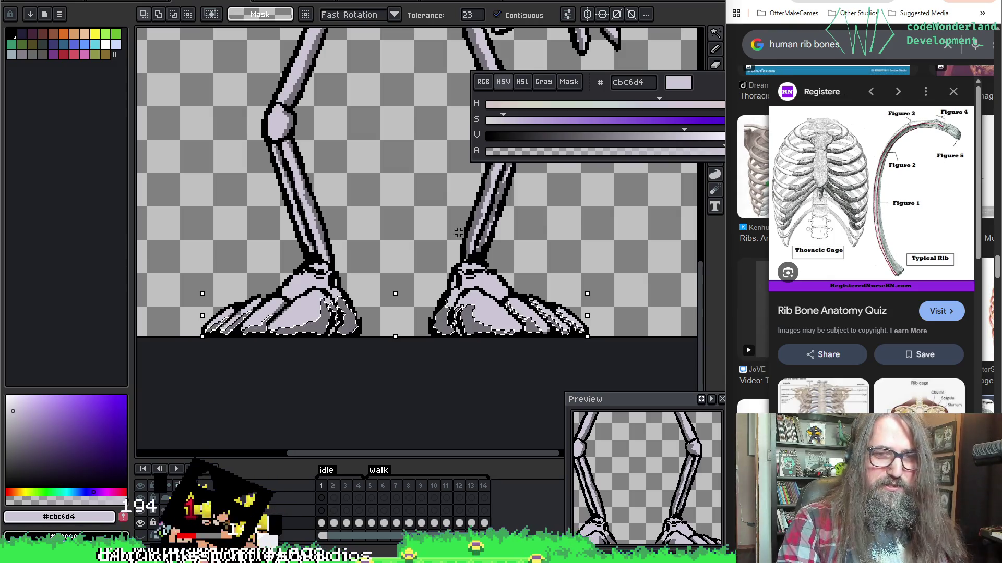
{"action": "key", "text": "b"}
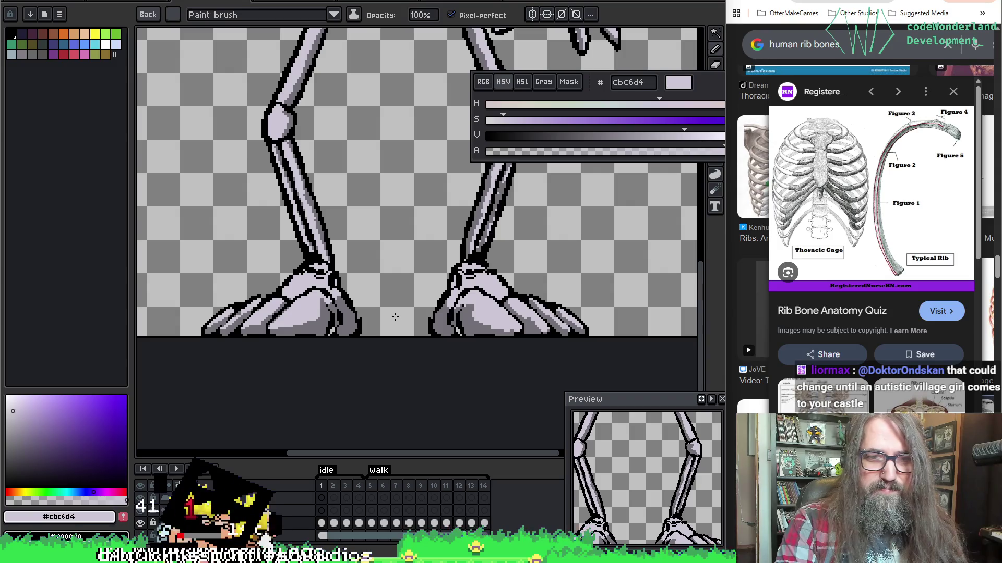
Step: Step ahead to frame 3 and undo the stray pencil stroke on the legs
{"action": "key", "text": "Right"}
{"action": "key", "text": "Right"}
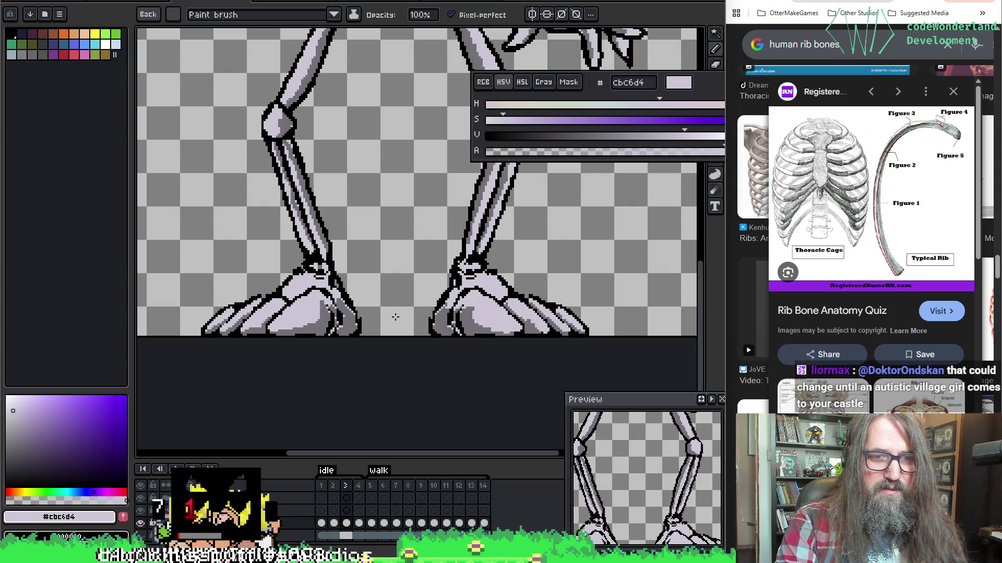
{"action": "key", "text": "Right"}
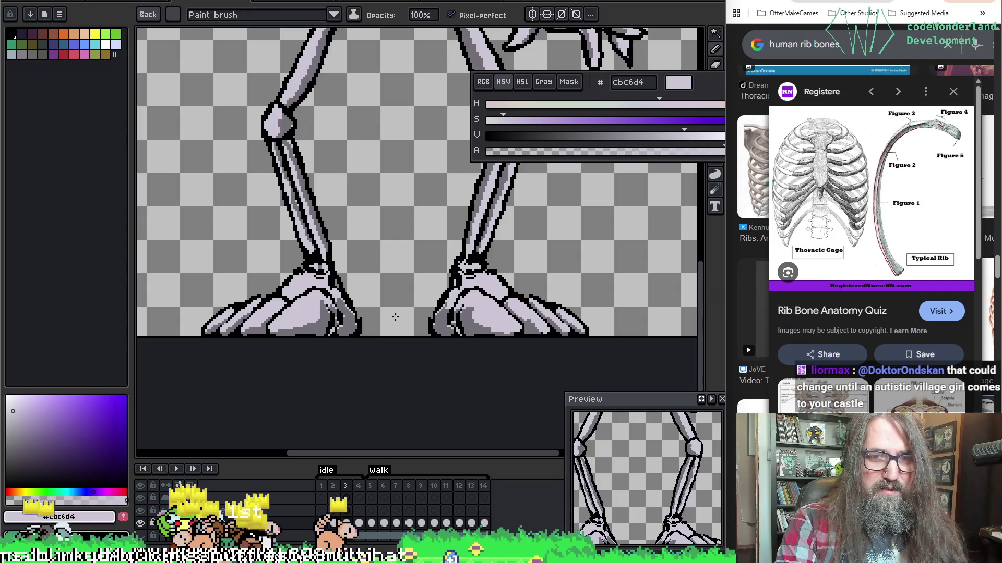
{"action": "key", "text": "ctrl+z"}
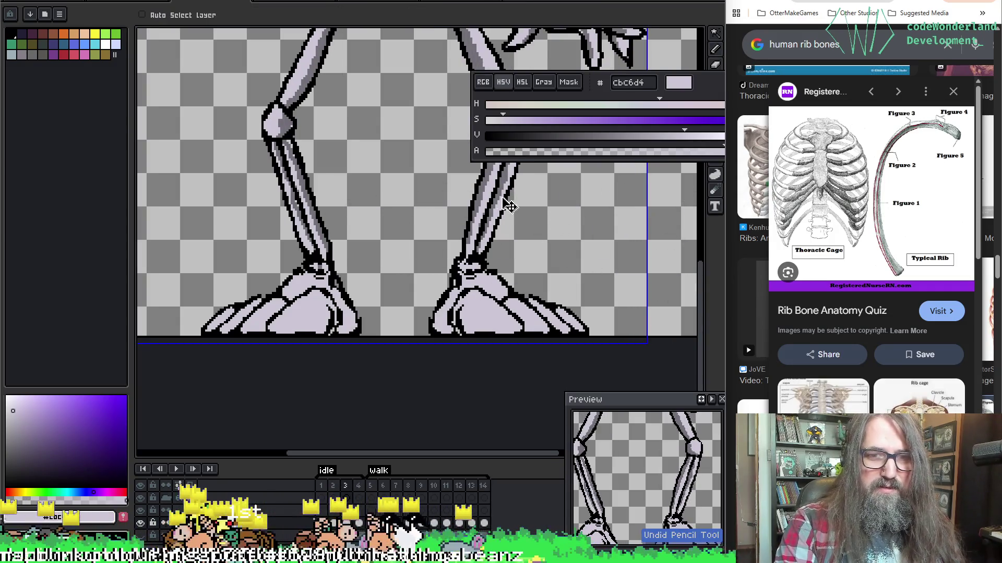
{"action": "key", "text": "Left"}
{"action": "key", "text": "b"}
Step: Compare the feet across frames 1–4, then save the sprite file
{"action": "key", "text": "Left"}
{"action": "key", "text": "Right"}
{"action": "key", "text": "Left"}
{"action": "key", "text": "Right"}
{"action": "key", "text": "Left"}
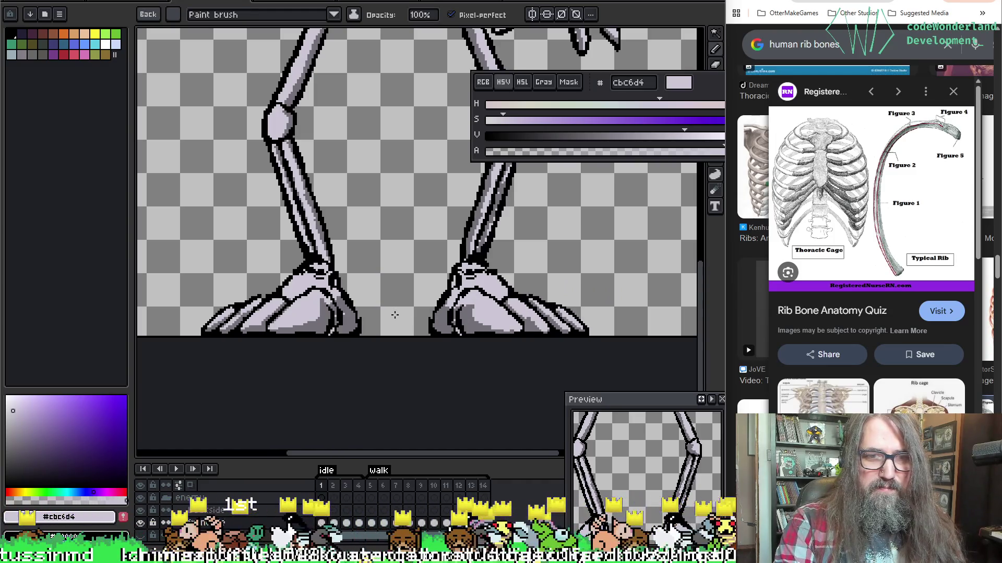
{"action": "key", "text": "Right"}
{"action": "key", "text": "Right"}
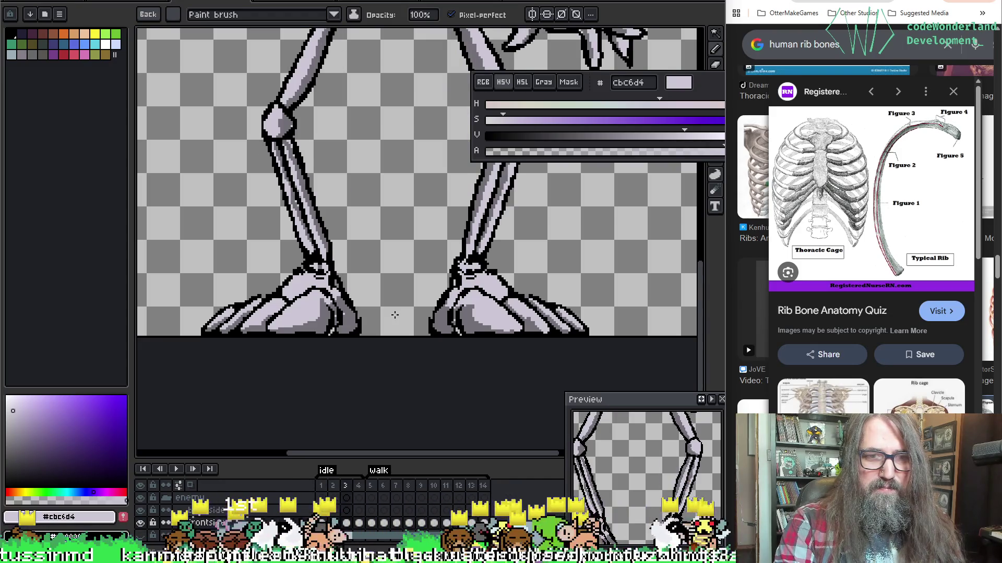
{"action": "key", "text": "Right"}
{"action": "key", "text": "Right"}
{"action": "key", "text": "Left"}
{"action": "key", "text": "Left"}
{"action": "key", "text": "Left"}
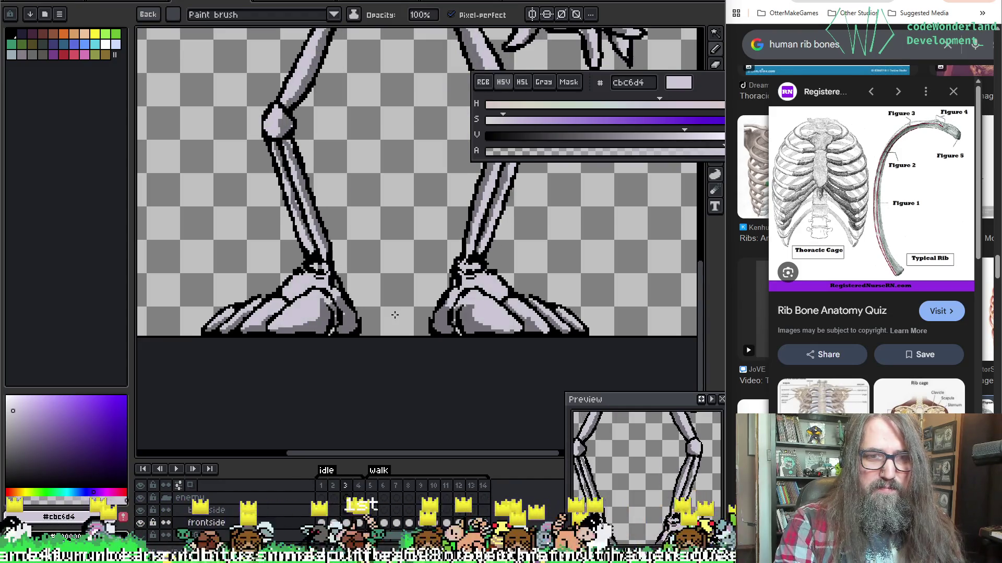
{"action": "key", "text": "Left"}
{"action": "key", "text": "Right"}
{"action": "key", "text": "Right"}
{"action": "key", "text": "Right"}
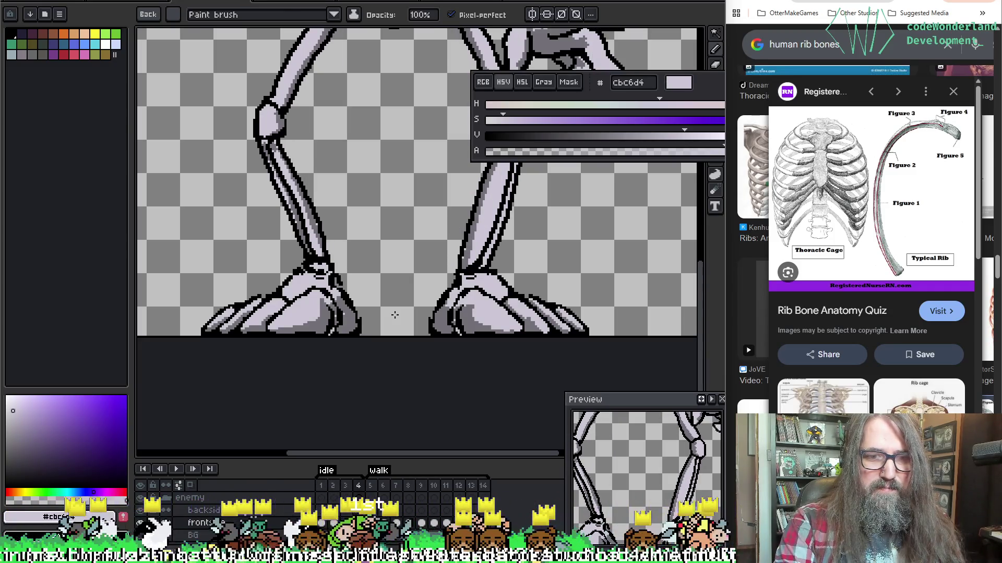
{"action": "key", "text": "ctrl+s"}
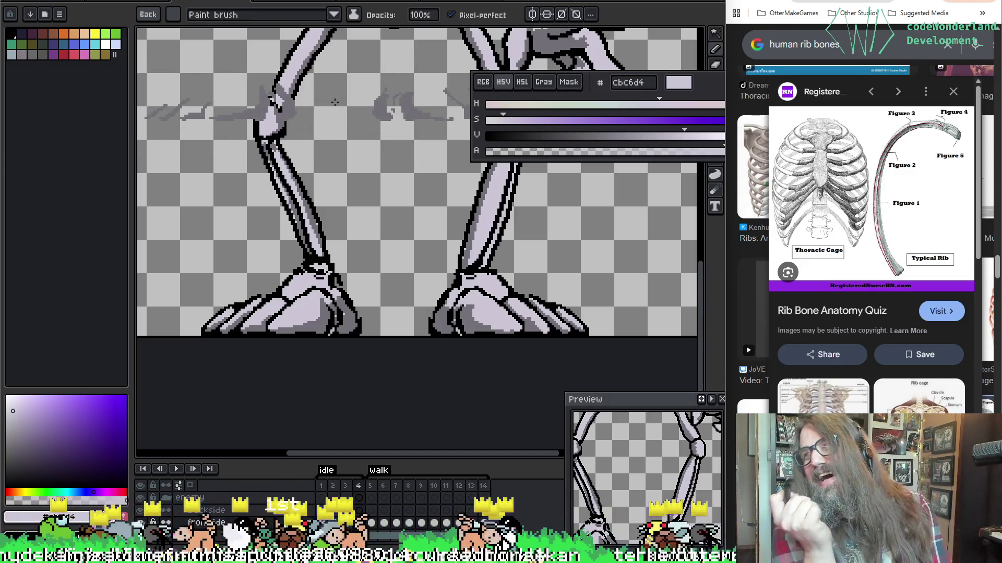
{"action": "scroll", "coordinate": [421, 222], "scroll_direction": "down", "scroll_amount": 3}
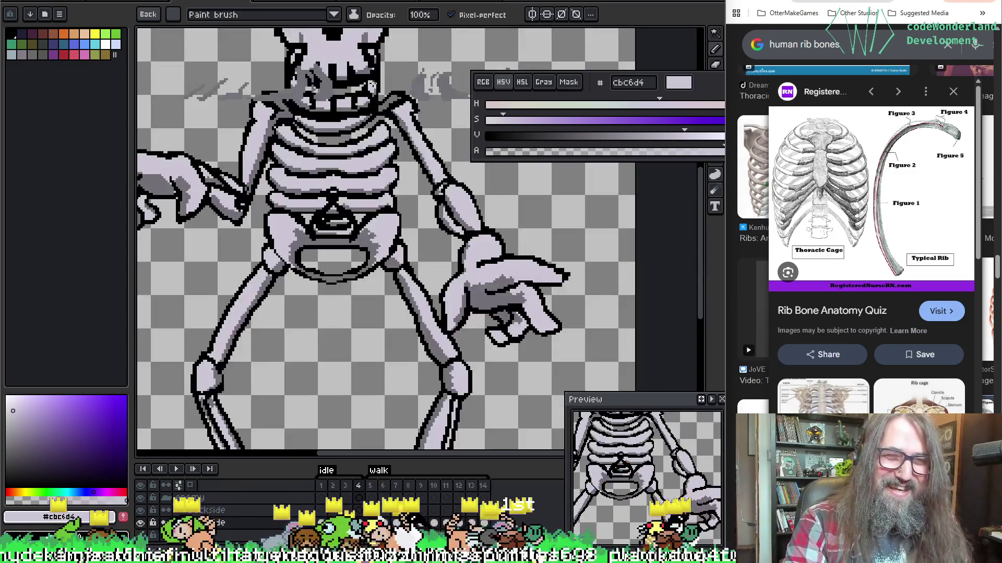
Step: Zoom out to the whole skeleton and play the animation once to review it
{"action": "key", "text": "space"}
{"action": "left_click_drag", "start_coordinate": [421, 222], "coordinate": [383, 228]}
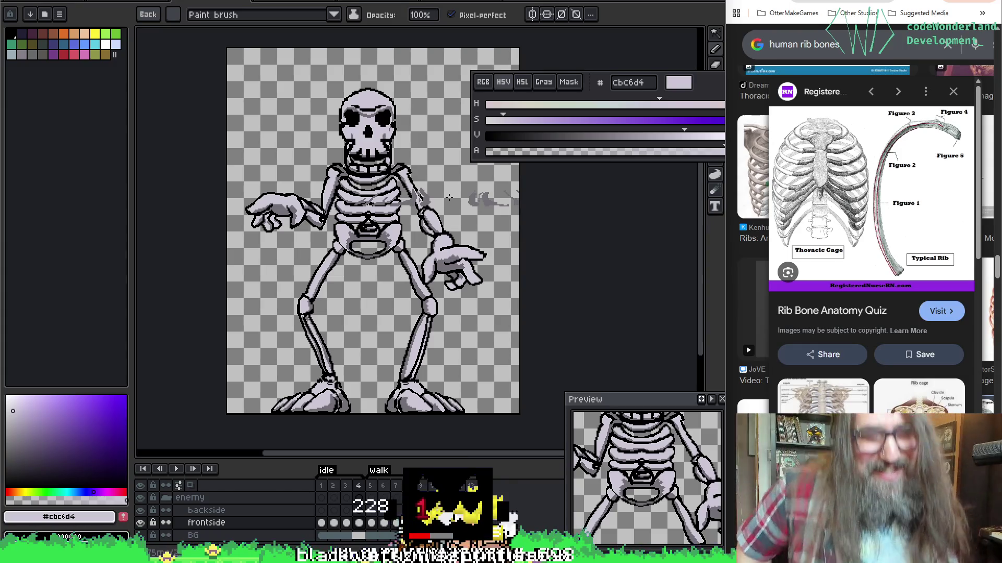
{"action": "key", "text": "Return"}
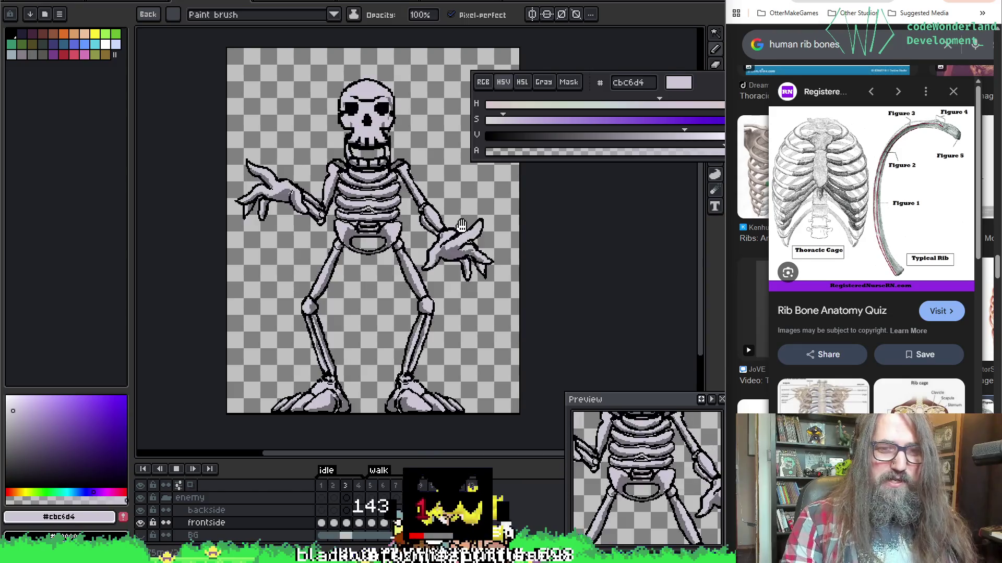
{"action": "key", "text": "Return"}
{"action": "scroll", "coordinate": [400, 303], "scroll_direction": "up", "scroll_amount": 3}
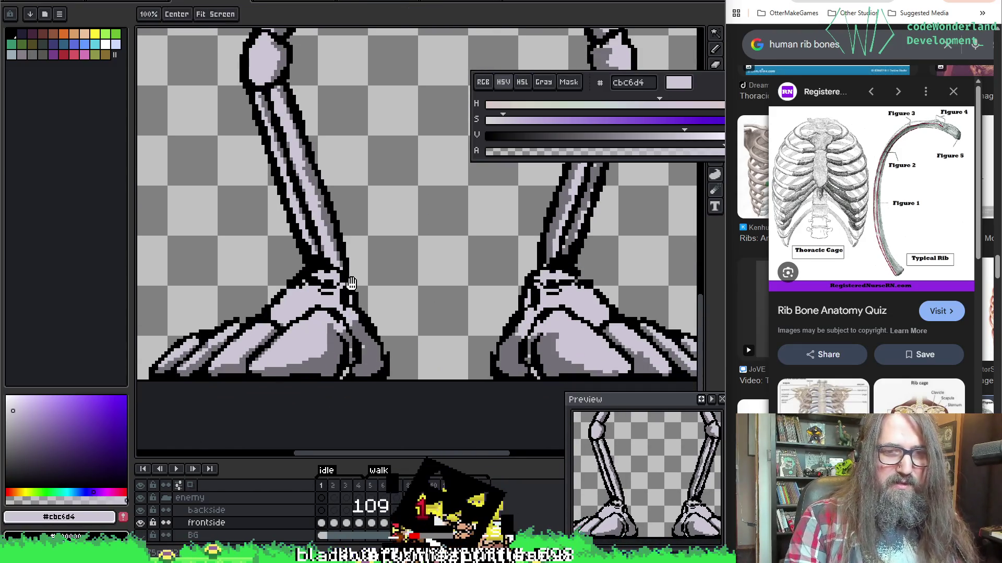
Step: Undo another pencil stroke on the legs while replaying the walk animation
{"action": "key", "text": "Return"}
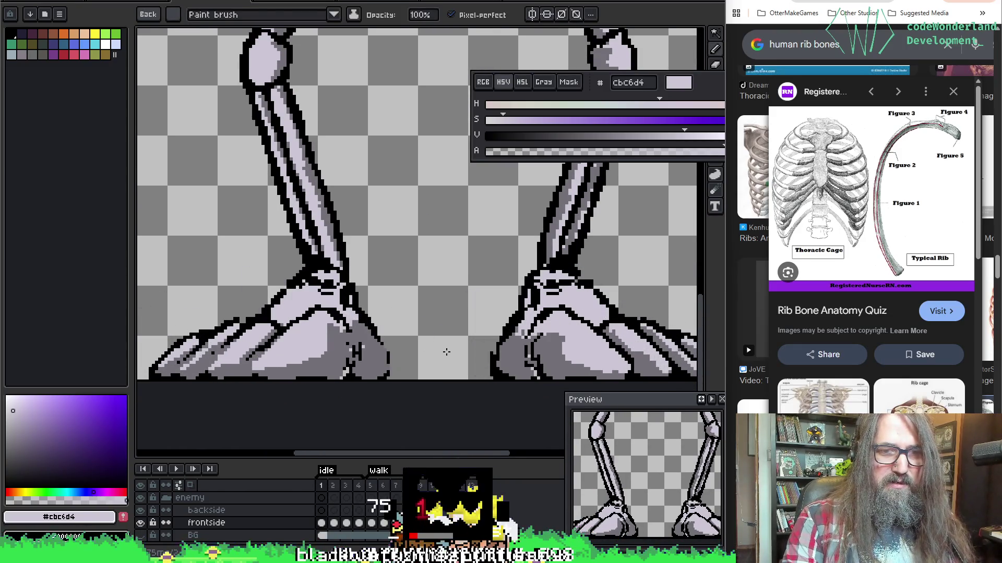
{"action": "key", "text": "ctrl+z"}
{"action": "key", "text": "v"}
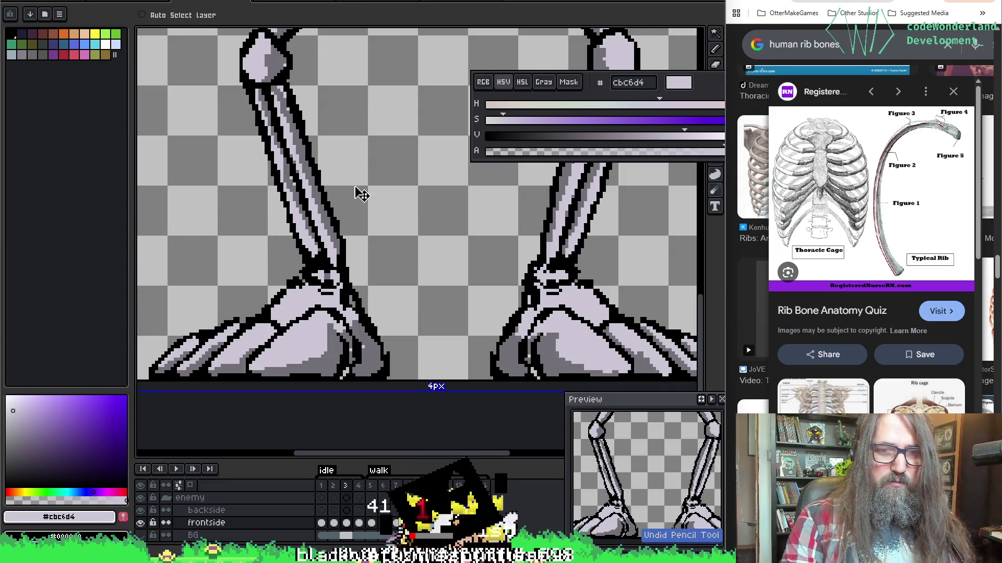
{"action": "key", "text": "Return"}
{"action": "key", "text": "b"}
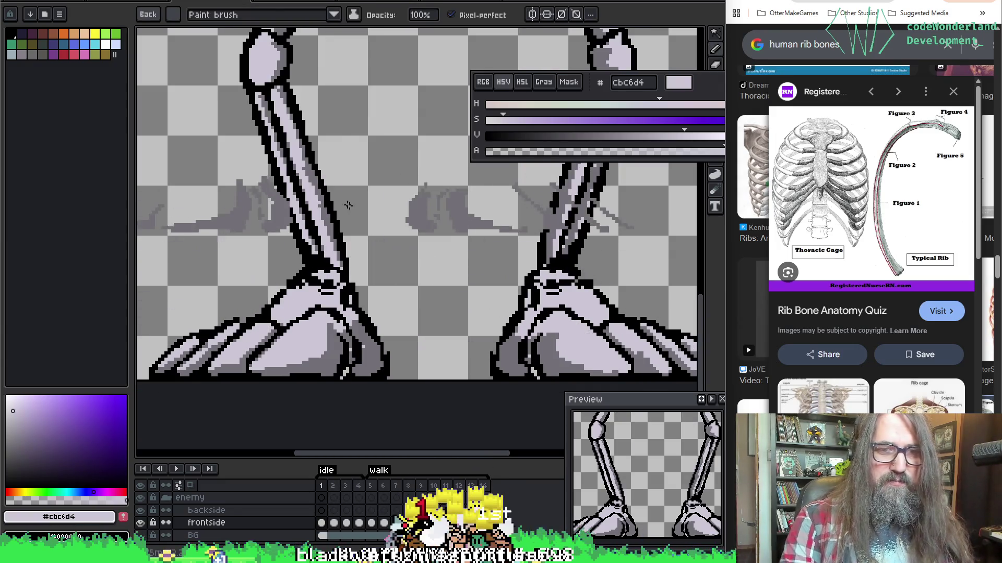
{"action": "key", "text": "Return"}
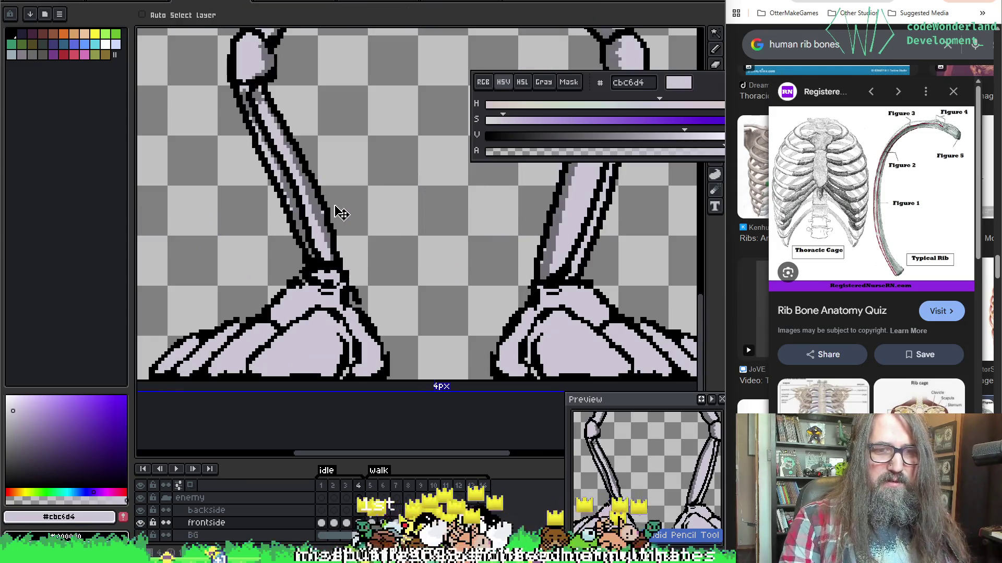
{"action": "key", "text": "Return"}
{"action": "key", "text": "Return"}
{"action": "key", "text": "Return"}
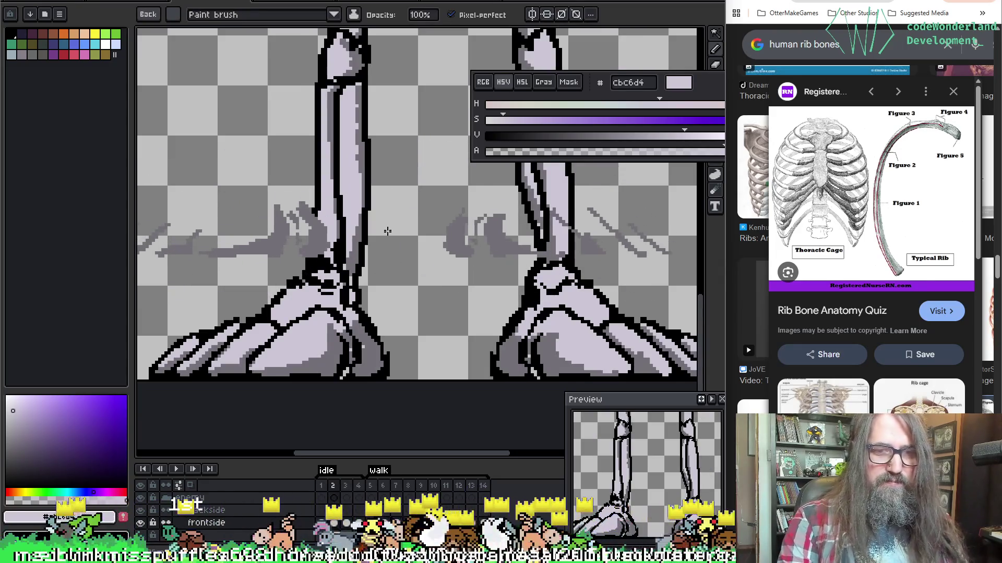
Step: On frame 1, select the light toe areas and fill the dark toe gap with #cbc6d4
{"action": "key", "text": "w"}
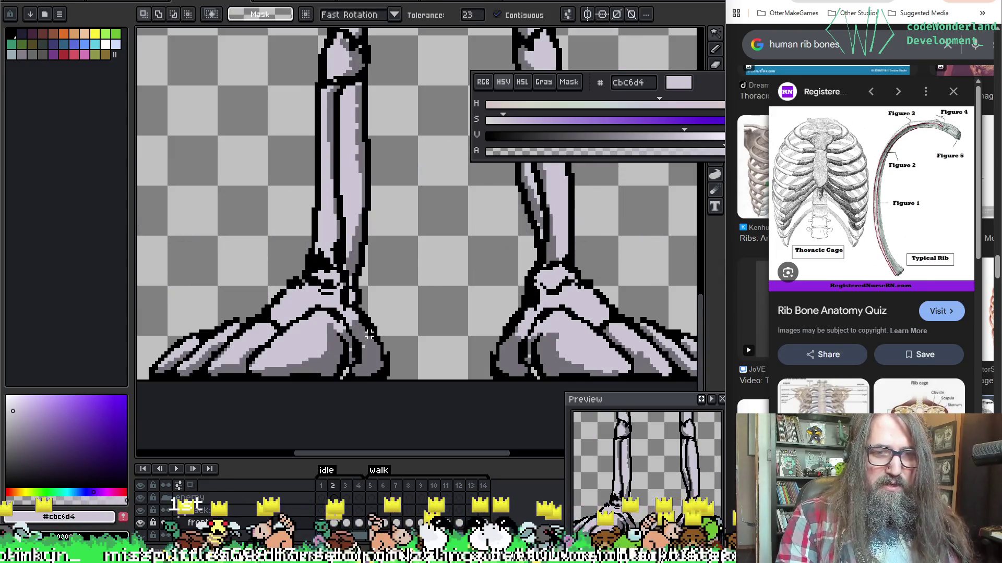
{"action": "key", "text": "Left"}
{"action": "left_click", "coordinate": [394, 312]}
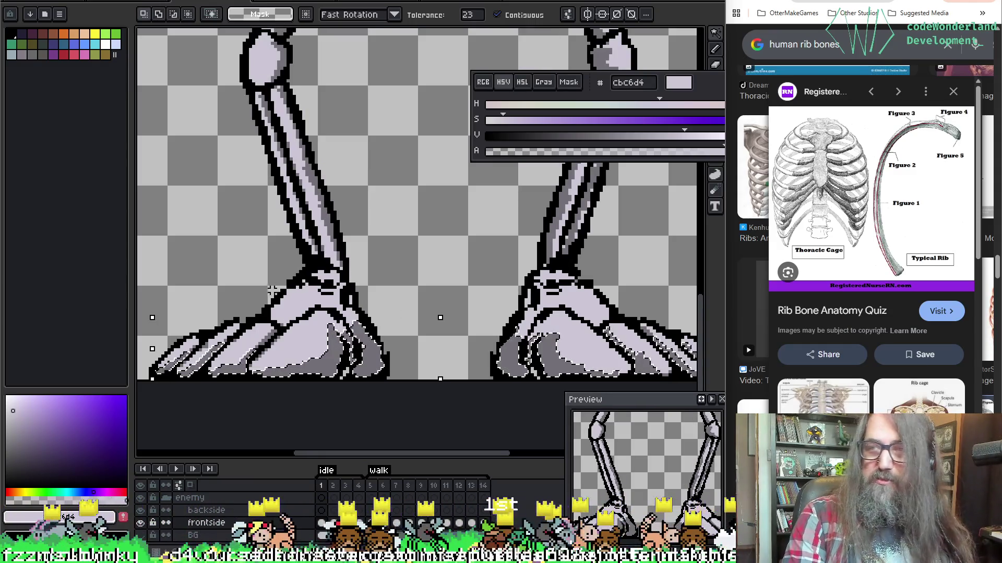
{"action": "left_click_drag", "start_coordinate": [271, 296], "coordinate": [334, 245]}
{"action": "scroll", "coordinate": [334, 244], "scroll_direction": "up", "scroll_amount": 2}
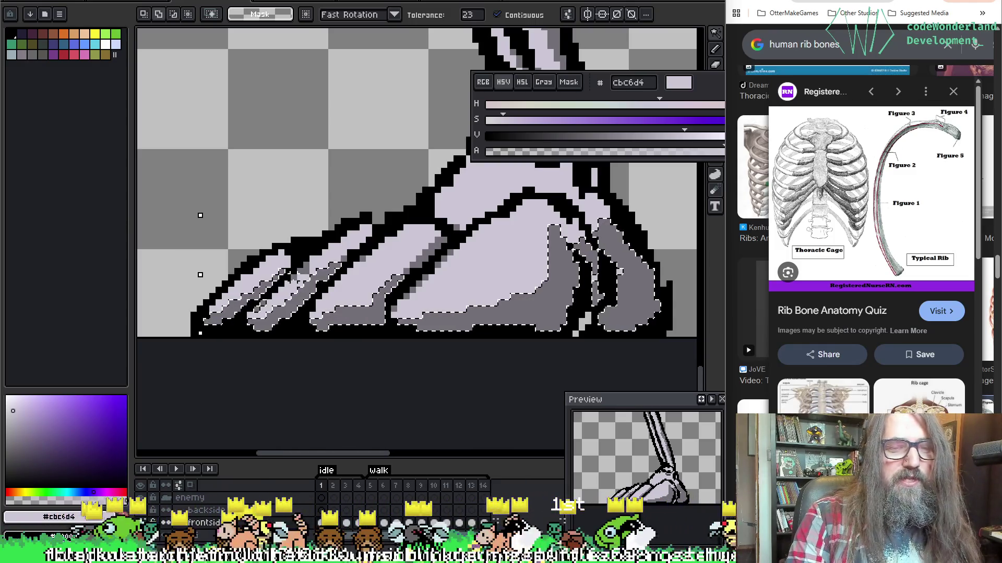
{"action": "left_click", "coordinate": [323, 263], "text": "shift"}
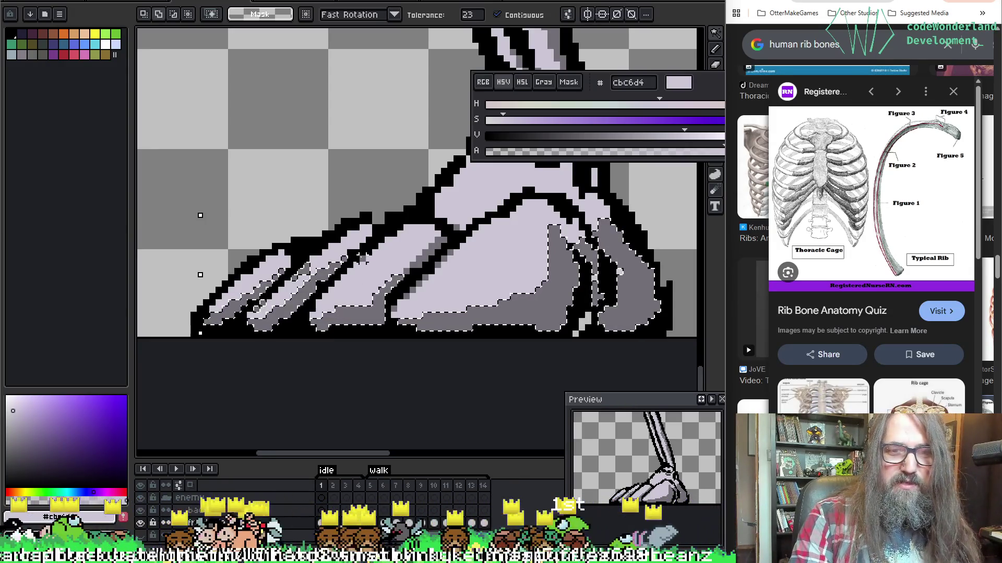
{"action": "scroll", "coordinate": [443, 245], "scroll_direction": "up", "scroll_amount": 5}
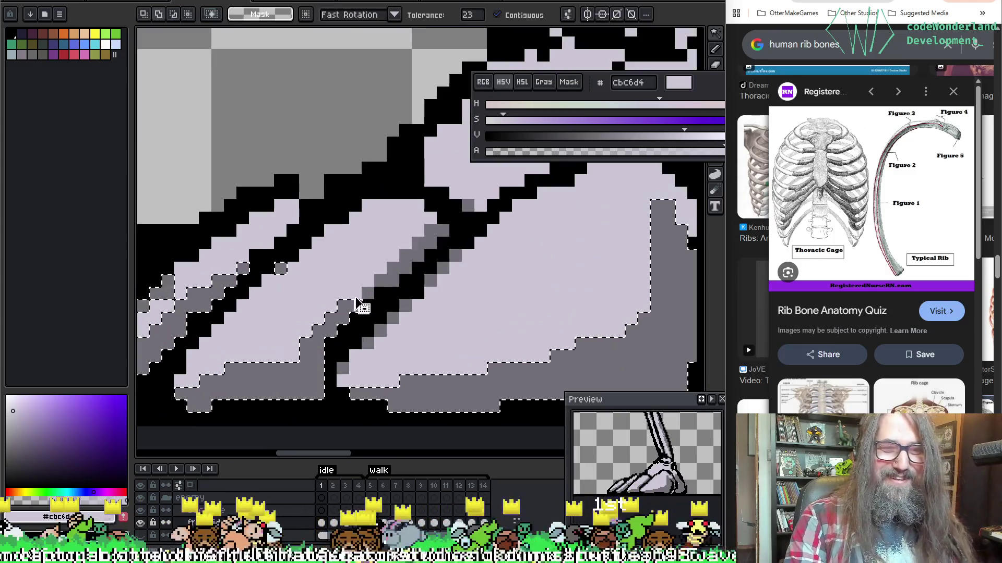
{"action": "left_click", "coordinate": [347, 286]}
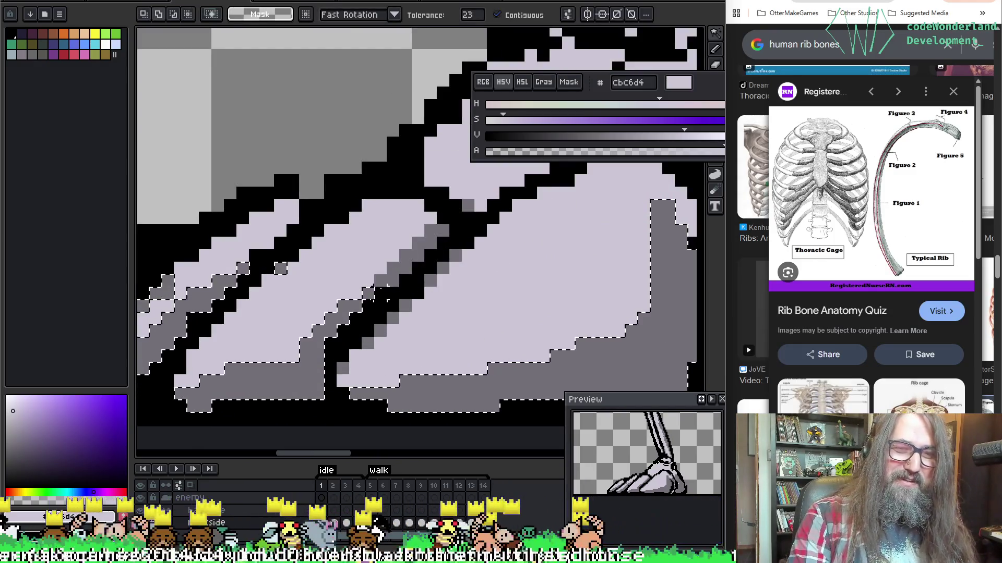
Step: Zoom and pan around both feet to check the filled toe gaps
{"action": "scroll", "coordinate": [377, 262], "scroll_direction": "down", "scroll_amount": 2}
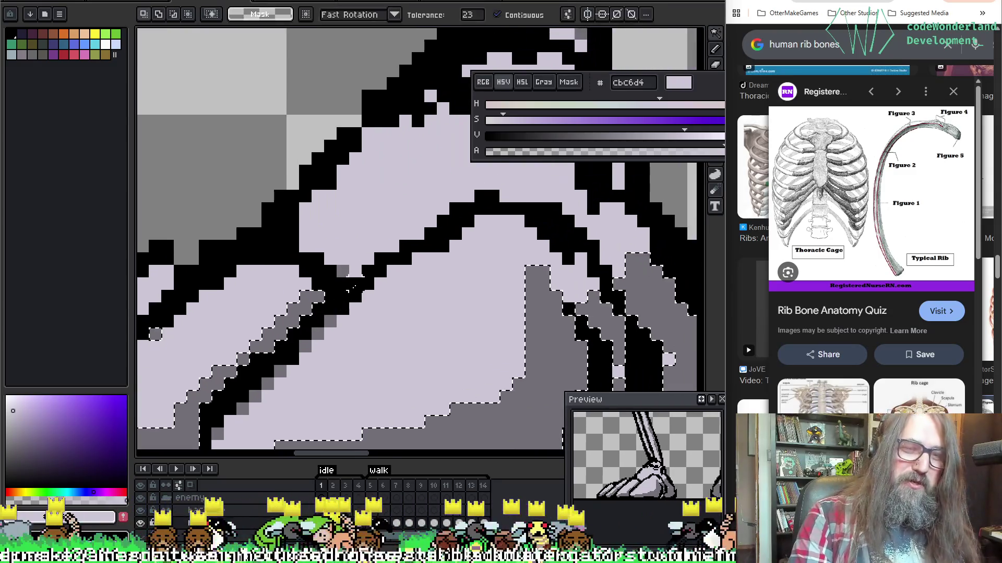
{"action": "scroll", "coordinate": [370, 266], "scroll_direction": "down", "scroll_amount": 2}
{"action": "mouse_move", "coordinate": [370, 266]}
{"action": "left_mouse_down"}
{"action": "mouse_move", "coordinate": [264, 284]}
{"action": "mouse_move", "coordinate": [275, 250]}
{"action": "mouse_move", "coordinate": [457, 280]}
{"action": "left_mouse_up"}
{"action": "scroll", "coordinate": [347, 242], "scroll_direction": "up", "scroll_amount": 2}
{"action": "scroll", "coordinate": [346, 261], "scroll_direction": "down", "scroll_amount": 2}
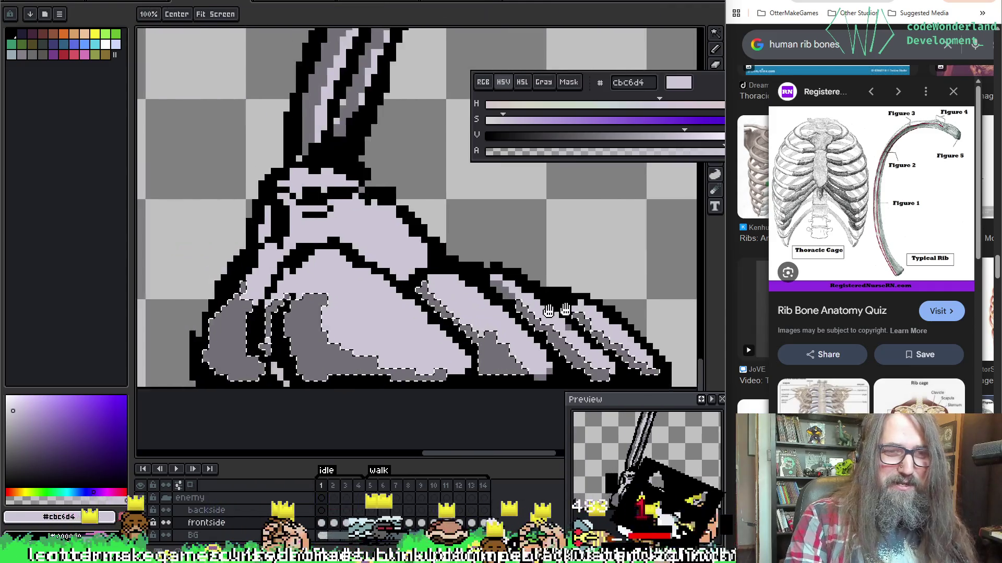
{"action": "scroll", "coordinate": [542, 310], "scroll_direction": "up", "scroll_amount": 4}
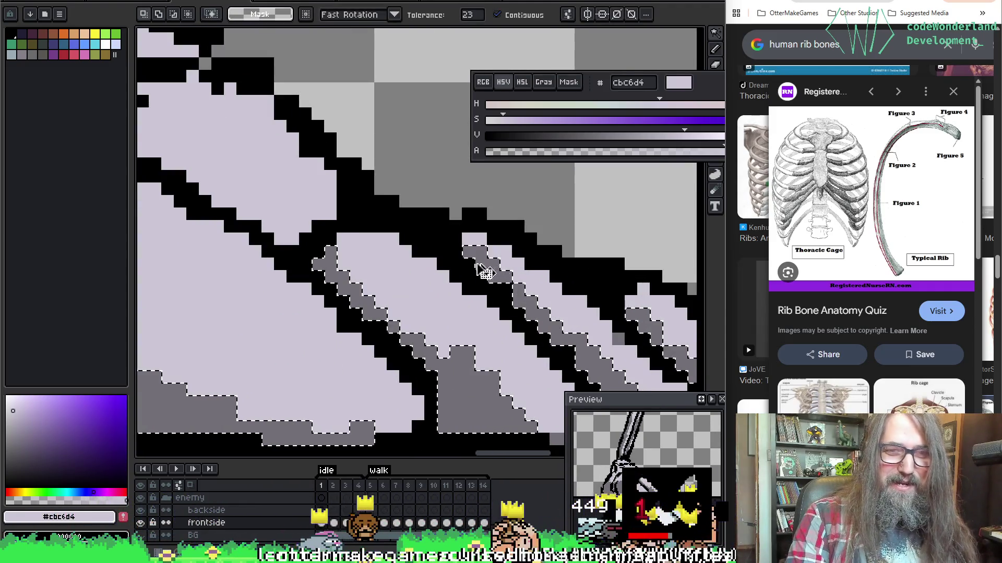
{"action": "scroll", "coordinate": [488, 268], "scroll_direction": "down", "scroll_amount": 3}
{"action": "scroll", "coordinate": [391, 317], "scroll_direction": "down", "scroll_amount": 1}
{"action": "scroll", "coordinate": [516, 290], "scroll_direction": "up", "scroll_amount": 3}
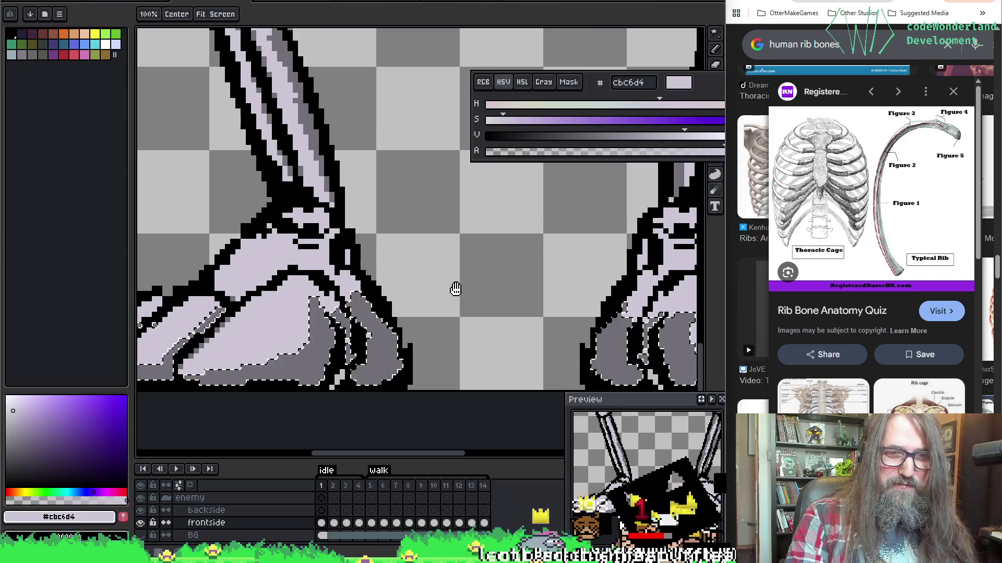
{"action": "left_click_drag", "start_coordinate": [456, 291], "coordinate": [395, 299]}
{"action": "scroll", "coordinate": [409, 293], "scroll_direction": "down", "scroll_amount": 2}
{"action": "scroll", "coordinate": [407, 295], "scroll_direction": "up", "scroll_amount": 2}
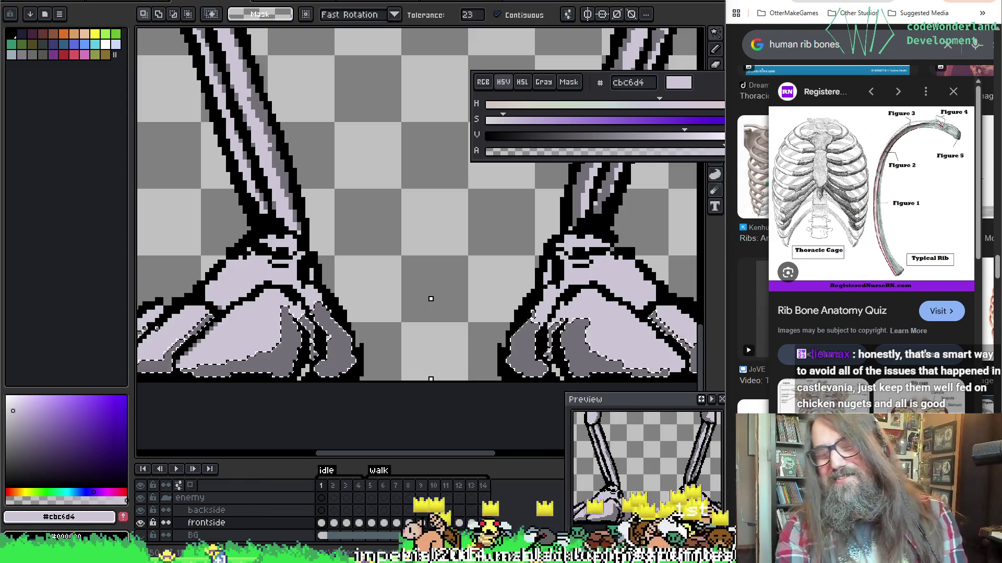
Step: Reselect the front foot's shading regions, re-centre on both feet, and return to the brush
{"action": "scroll", "coordinate": [570, 197], "scroll_direction": "up", "scroll_amount": 2}
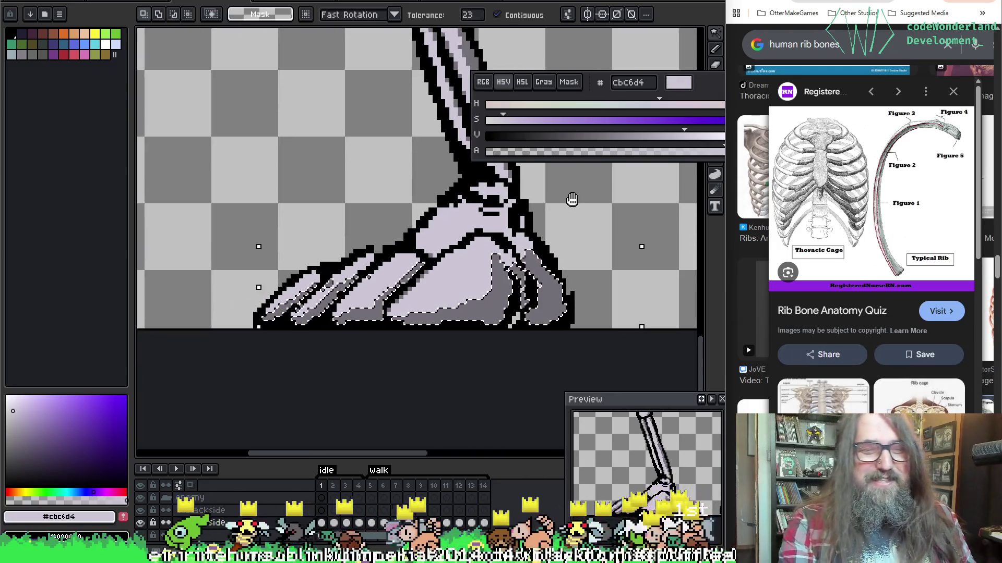
{"action": "left_click_drag", "start_coordinate": [570, 197], "coordinate": [510, 202]}
{"action": "left_click", "coordinate": [564, 316]}
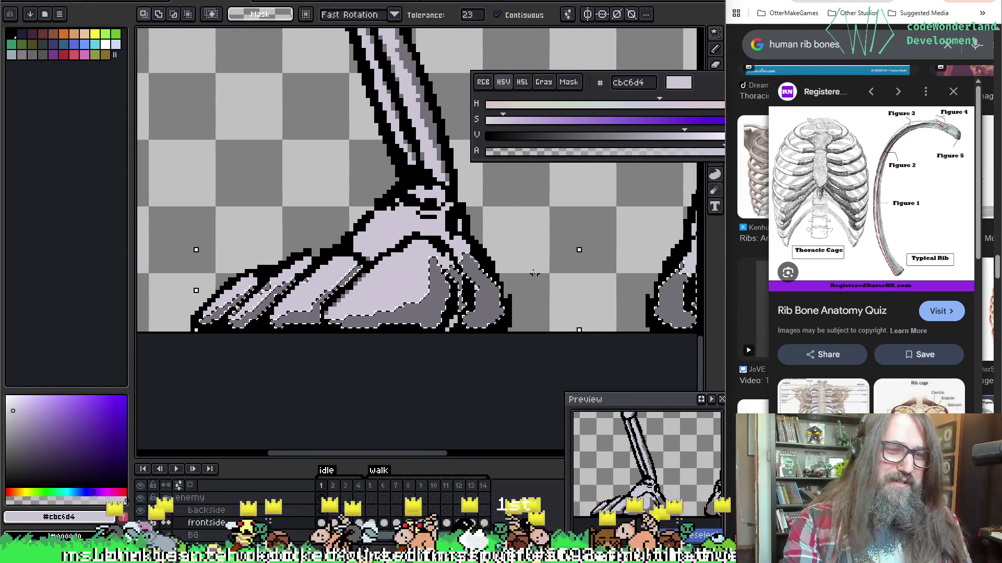
{"action": "scroll", "coordinate": [373, 281], "scroll_direction": "down", "scroll_amount": 2}
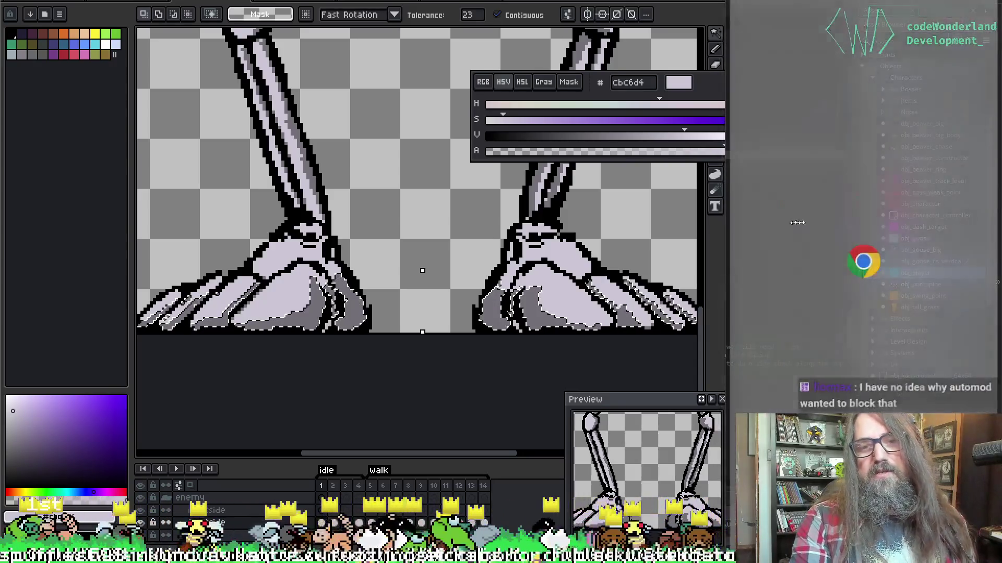
{"action": "mouse_move", "coordinate": [380, 201]}
{"action": "left_mouse_down"}
{"action": "mouse_move", "coordinate": [465, 179]}
{"action": "mouse_move", "coordinate": [465, 201]}
{"action": "left_mouse_up"}
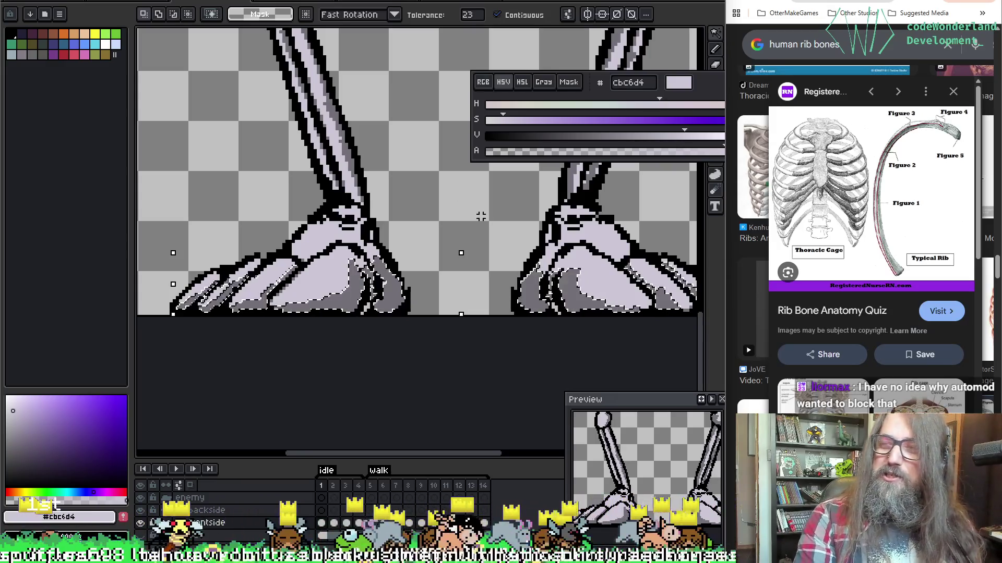
{"action": "mouse_move", "coordinate": [522, 241]}
{"action": "left_mouse_down"}
{"action": "mouse_move", "coordinate": [413, 233]}
{"action": "mouse_move", "coordinate": [420, 239]}
{"action": "mouse_move", "coordinate": [436, 227]}
{"action": "mouse_move", "coordinate": [431, 196]}
{"action": "mouse_move", "coordinate": [447, 246]}
{"action": "left_mouse_up"}
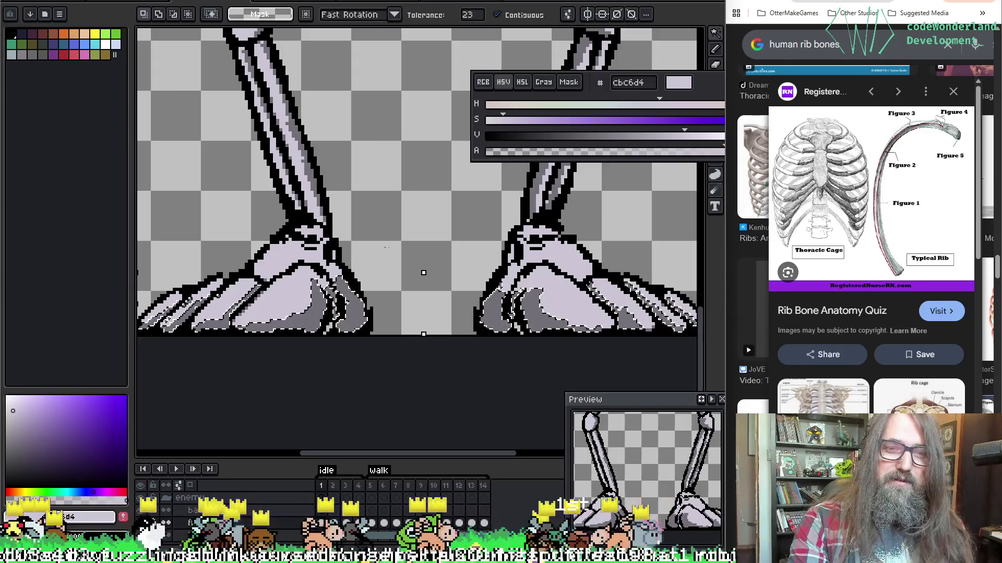
{"action": "mouse_move", "coordinate": [449, 223]}
{"action": "left_mouse_down"}
{"action": "mouse_move", "coordinate": [392, 224]}
{"action": "mouse_move", "coordinate": [449, 217]}
{"action": "mouse_move", "coordinate": [408, 223]}
{"action": "mouse_move", "coordinate": [423, 219]}
{"action": "left_mouse_up"}
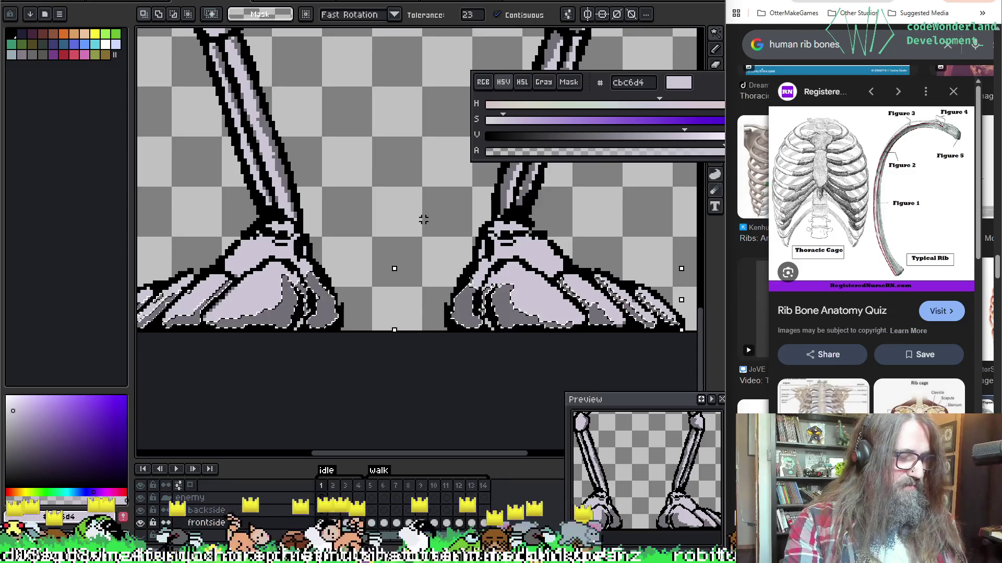
{"action": "key", "text": "b"}
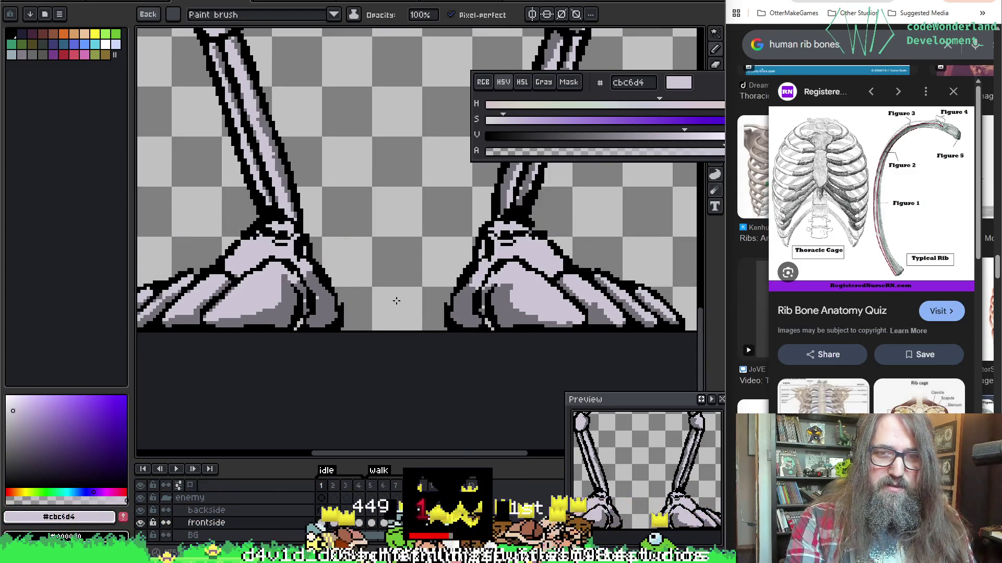
{"action": "key", "text": "Right"}
{"action": "key", "text": "Left"}
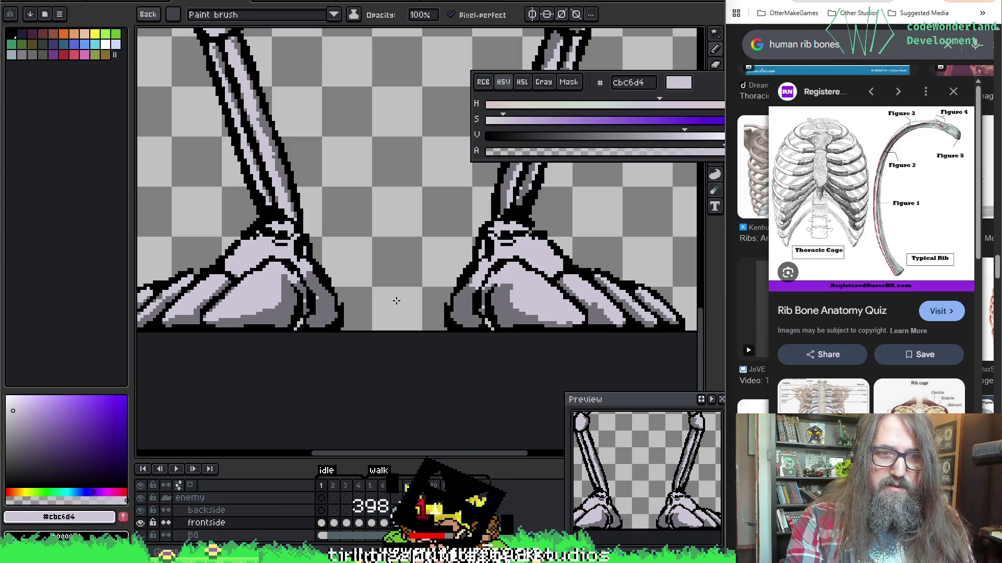
{"action": "key", "text": "F3"}
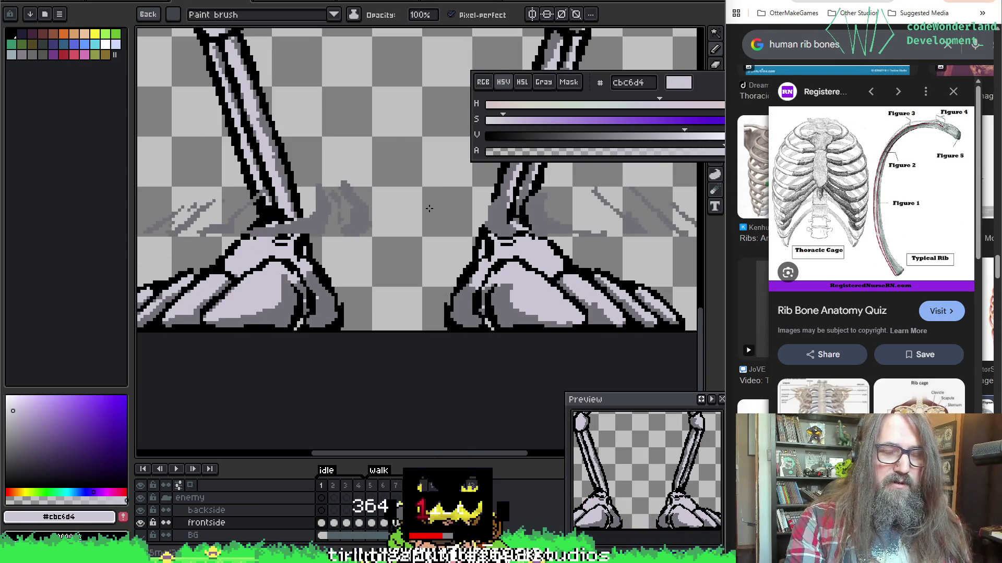
{"action": "scroll", "coordinate": [212, 266], "scroll_direction": "up", "scroll_amount": 1}
{"action": "left_click_drag", "start_coordinate": [213, 266], "coordinate": [312, 198]}
{"action": "key", "text": "F3"}
{"action": "key", "text": "w"}
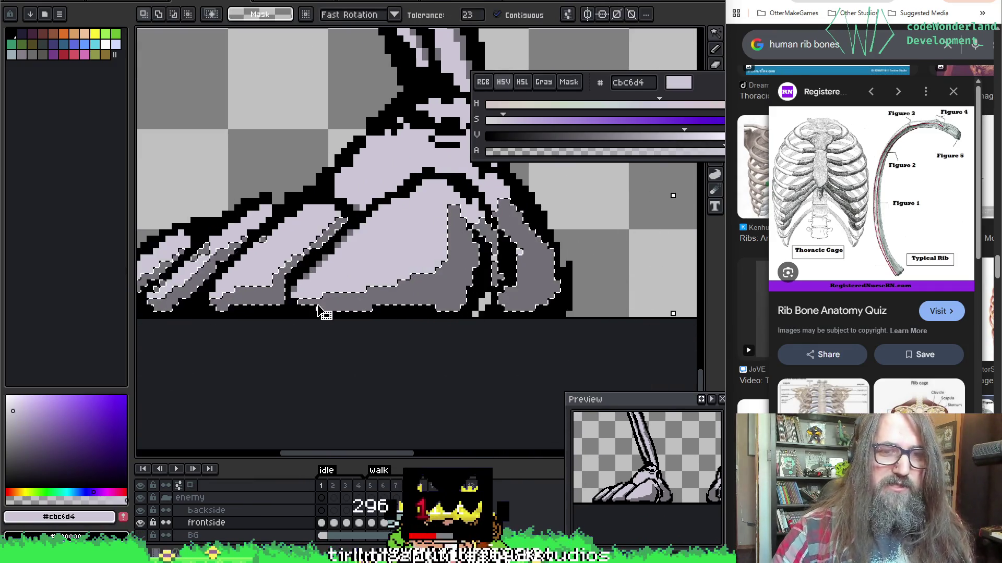
Step: Extend the foot selection with the light toe area and a small dark-grey toe patch
{"action": "left_click", "coordinate": [282, 267], "text": "shift"}
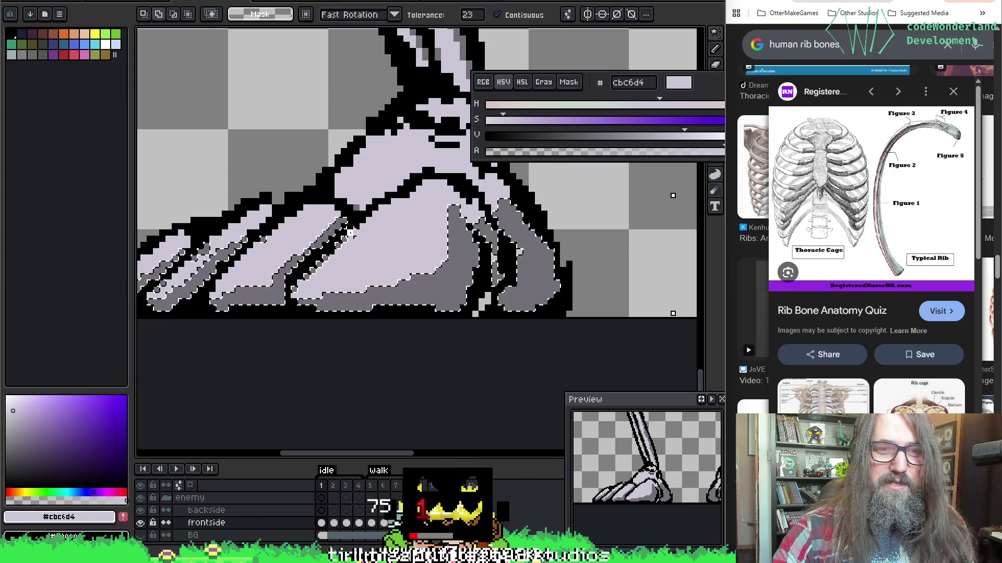
{"action": "key", "text": "h"}
{"action": "mouse_move", "coordinate": [522, 172]}
{"action": "left_mouse_down"}
{"action": "mouse_move", "coordinate": [567, 192]}
{"action": "mouse_move", "coordinate": [133, 266]}
{"action": "left_mouse_up"}
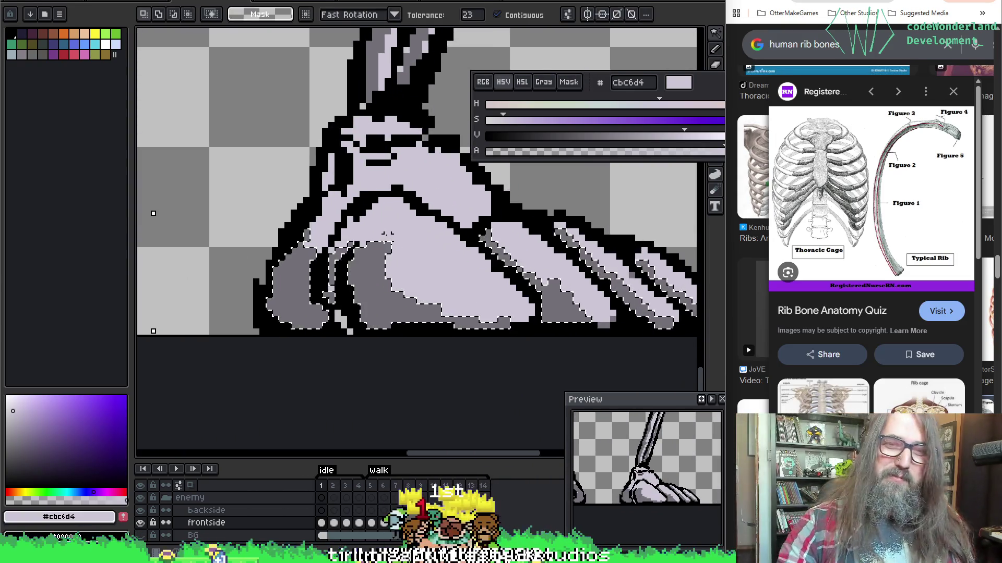
{"action": "mouse_move", "coordinate": [616, 261]}
{"action": "left_mouse_down"}
{"action": "mouse_move", "coordinate": [527, 271]}
{"action": "mouse_move", "coordinate": [560, 266]}
{"action": "left_mouse_up"}
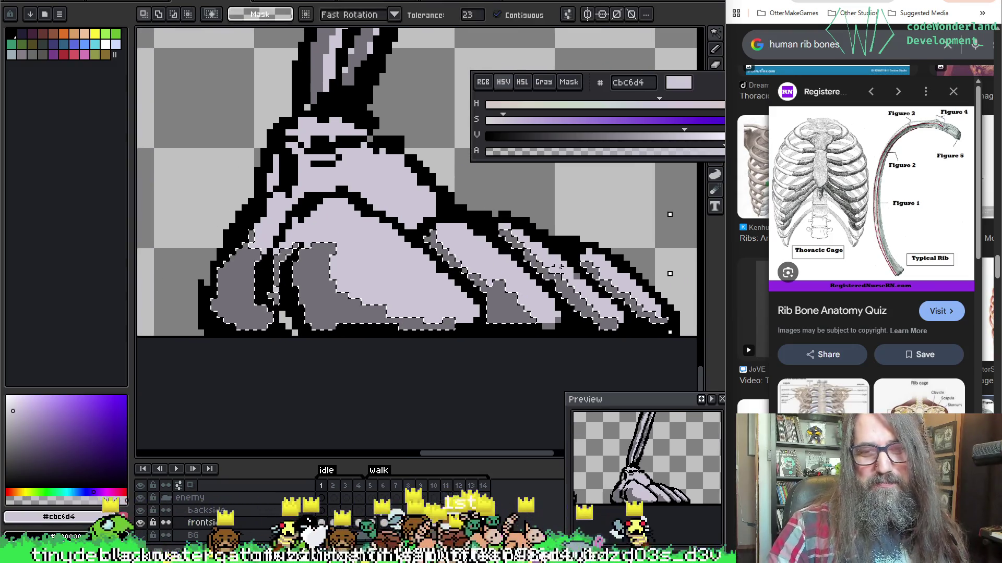
{"action": "left_click", "coordinate": [557, 322]}
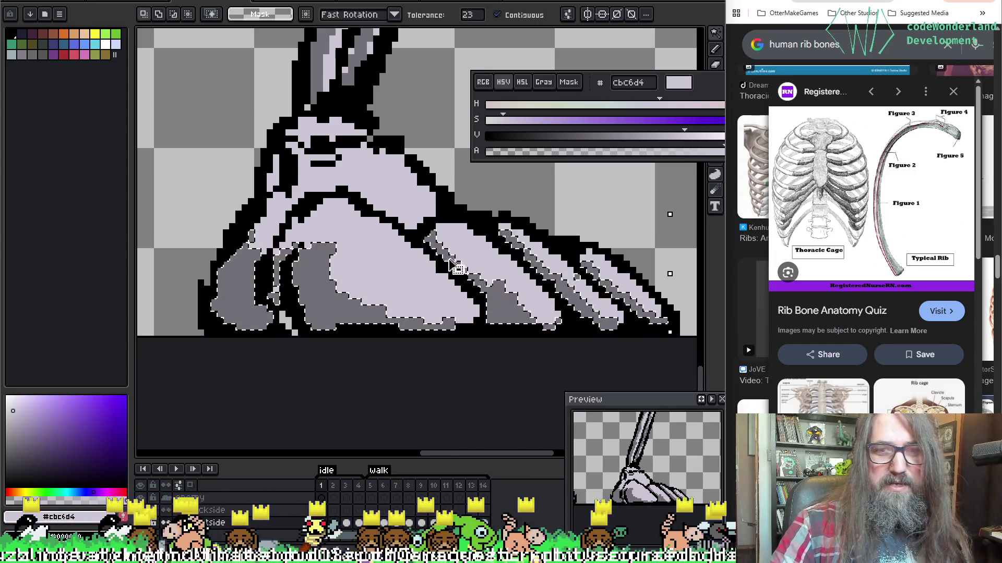
{"action": "scroll", "coordinate": [511, 240], "scroll_direction": "up", "scroll_amount": 3}
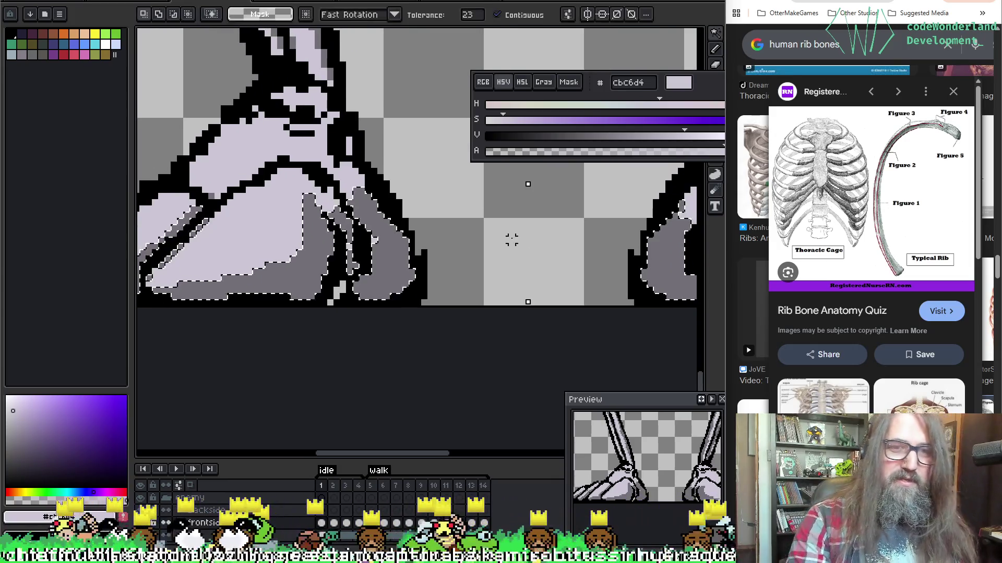
{"action": "scroll", "coordinate": [511, 240], "scroll_direction": "down", "scroll_amount": 2}
{"action": "left_click_drag", "start_coordinate": [509, 219], "coordinate": [467, 268]}
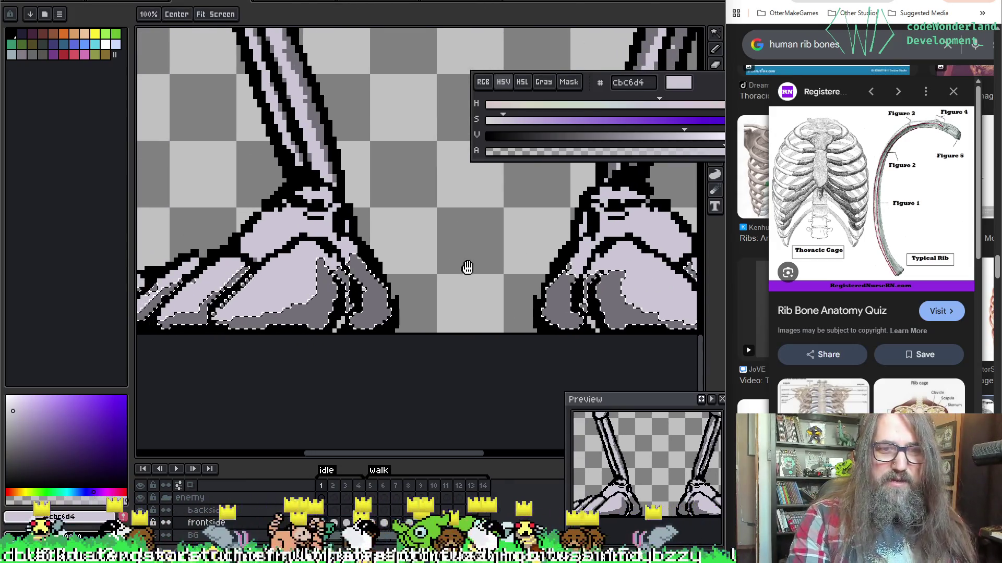
Step: Deselect frame 1's feet and return to the brush with both feet in view
{"action": "key", "text": "space"}
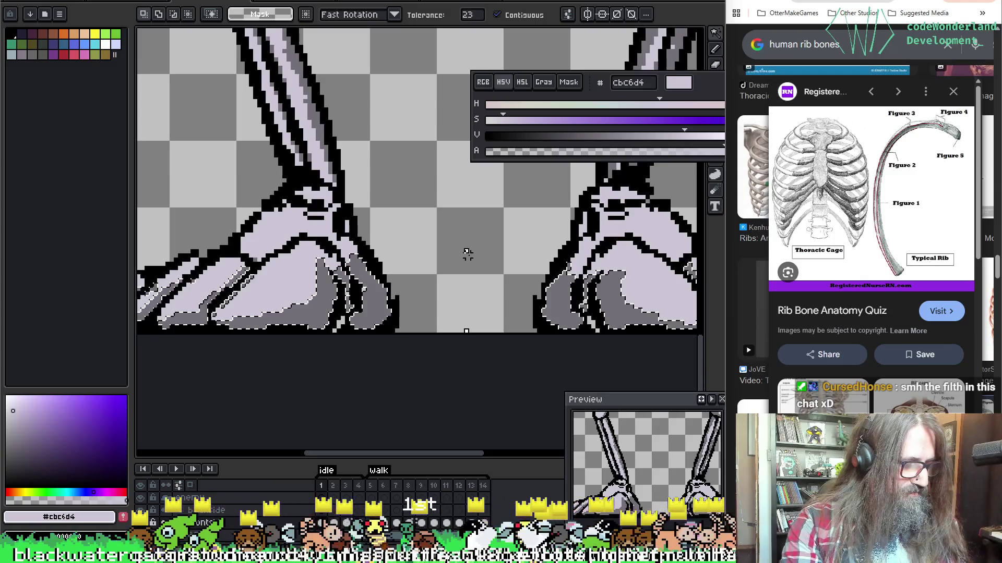
{"action": "key", "text": "ctrl+d"}
{"action": "key", "text": "b"}
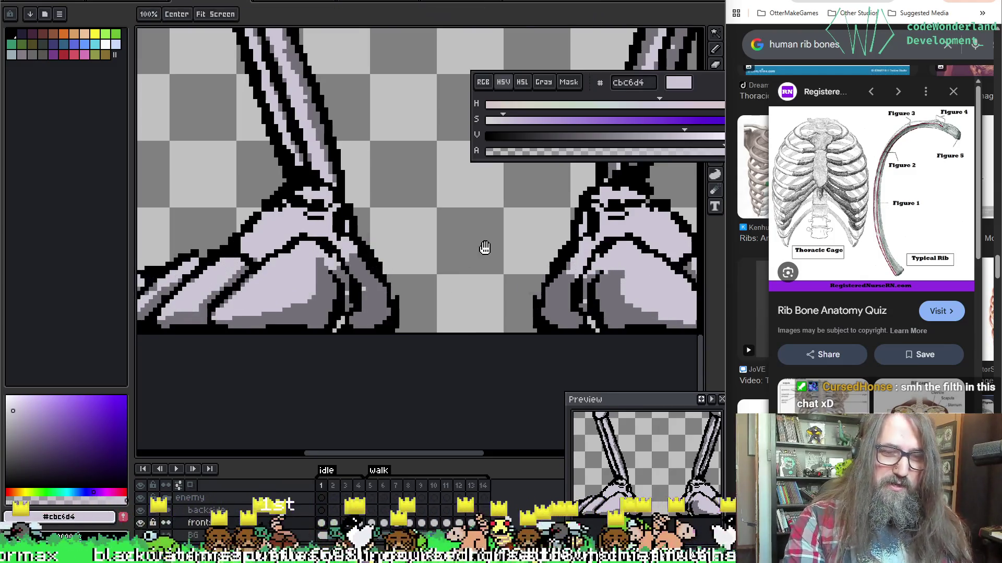
{"action": "left_click_drag", "start_coordinate": [485, 248], "coordinate": [504, 267]}
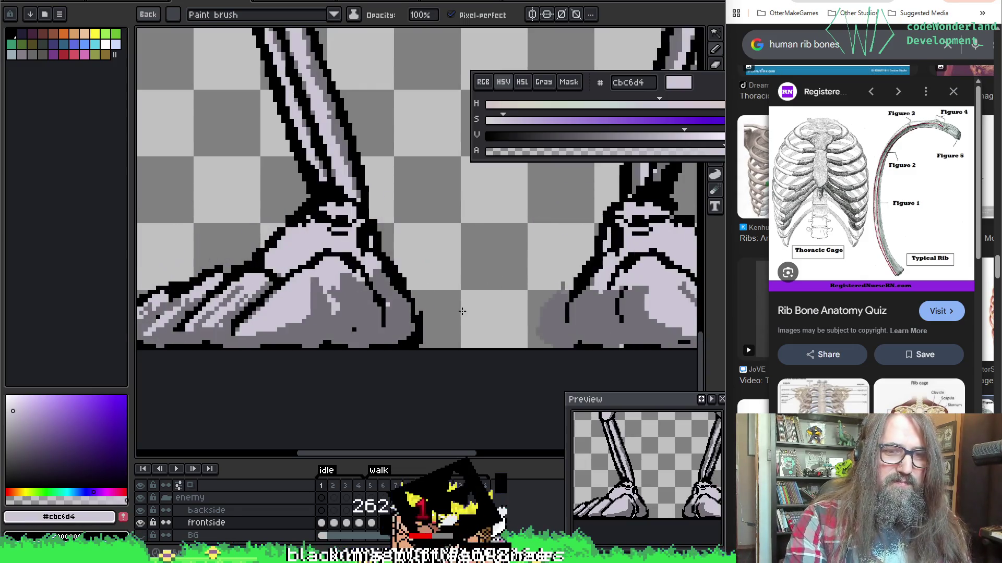
Step: Pan across the feet, then play the idle animation and stop it on frame 2
{"action": "key", "text": "space"}
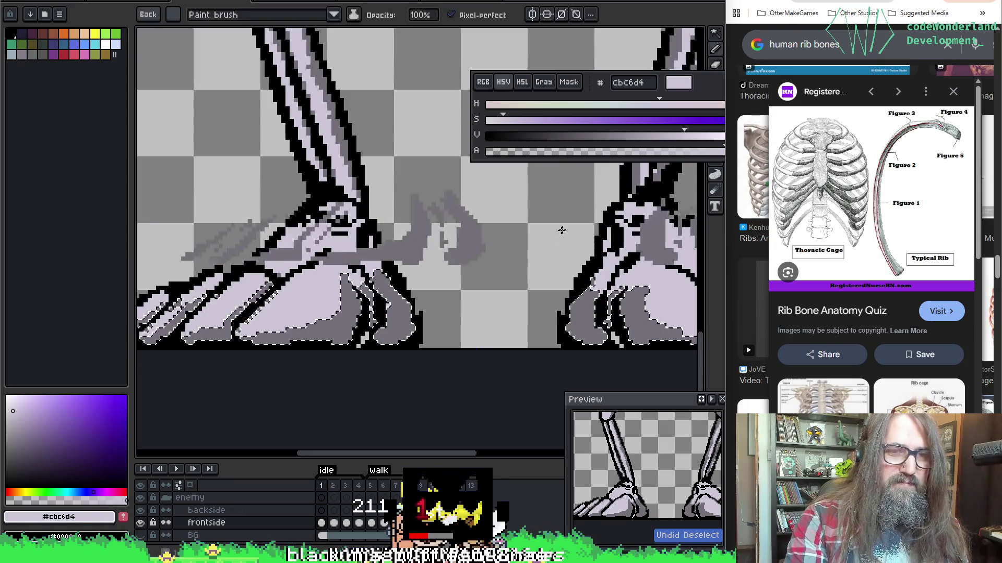
{"action": "mouse_move", "coordinate": [481, 240]}
{"action": "left_mouse_down"}
{"action": "mouse_move", "coordinate": [593, 208]}
{"action": "mouse_move", "coordinate": [353, 212]}
{"action": "left_mouse_up"}
{"action": "key", "text": "m"}
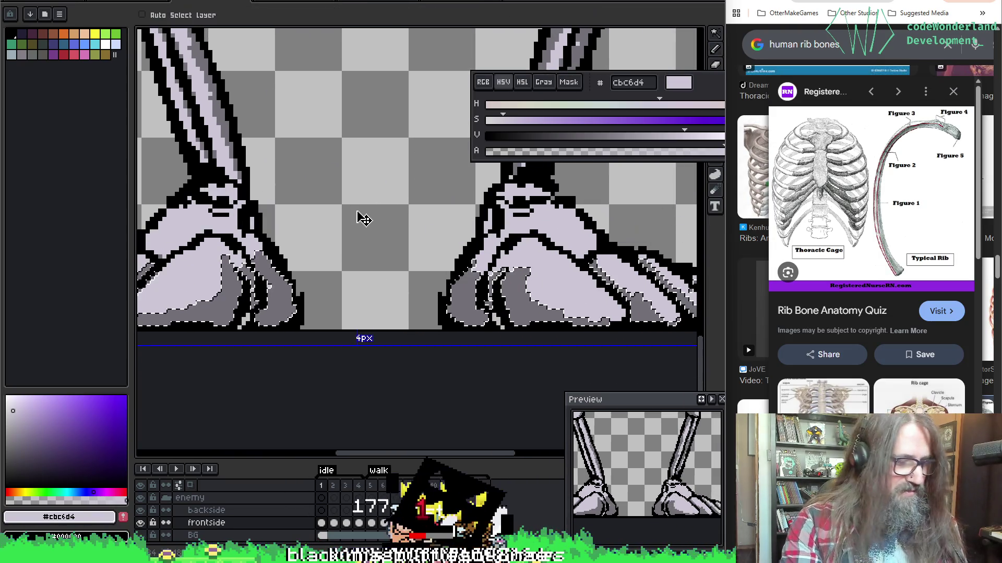
{"action": "key", "text": "b"}
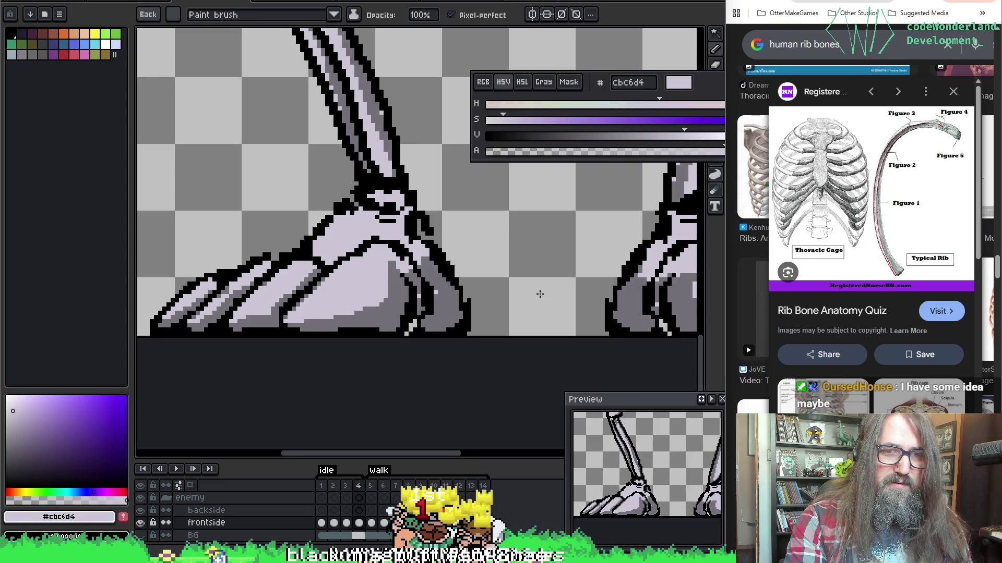
{"action": "key", "text": "Return"}
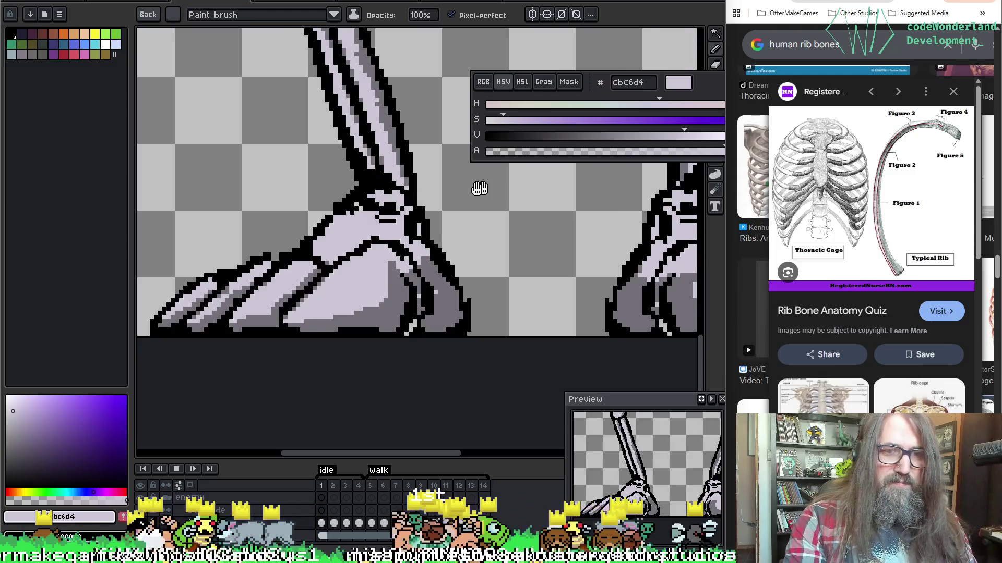
{"action": "key", "text": "Return"}
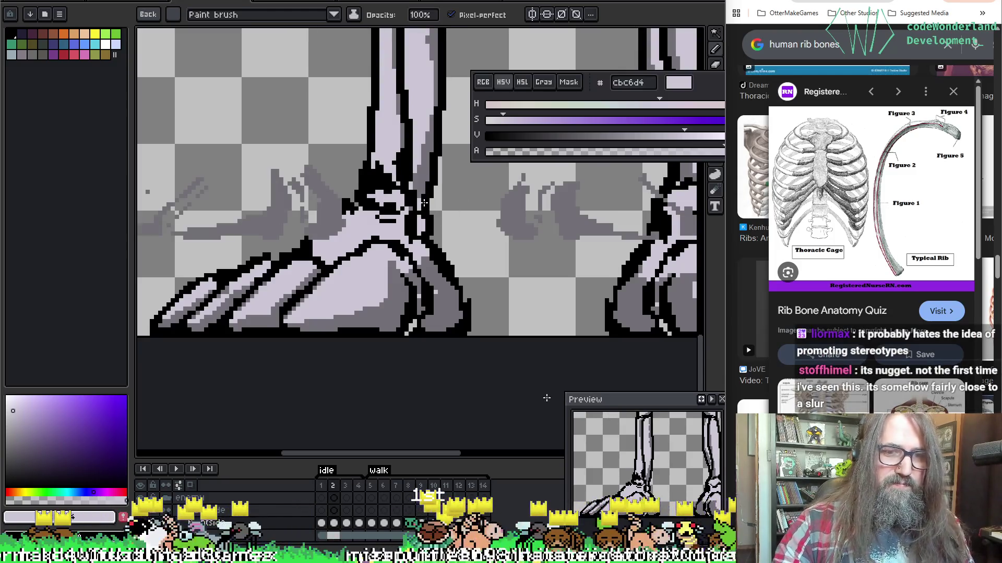
Step: Show neighbouring frames as outline onion skins and pan the canvas onto frame 2's foot
{"action": "key", "text": "Return"}
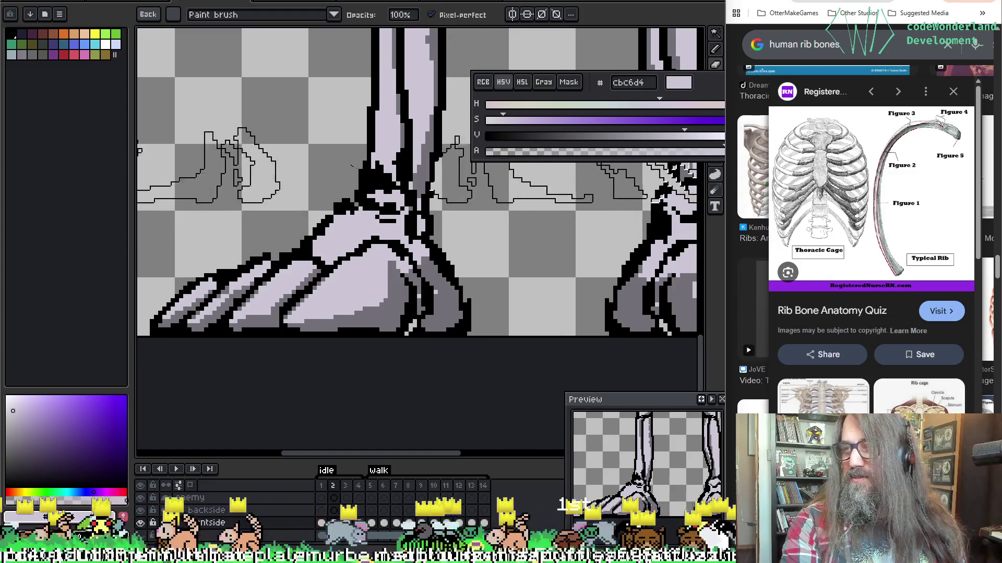
{"action": "key", "text": "space"}
{"action": "left_click_drag", "start_coordinate": [141, 160], "coordinate": [181, 192]}
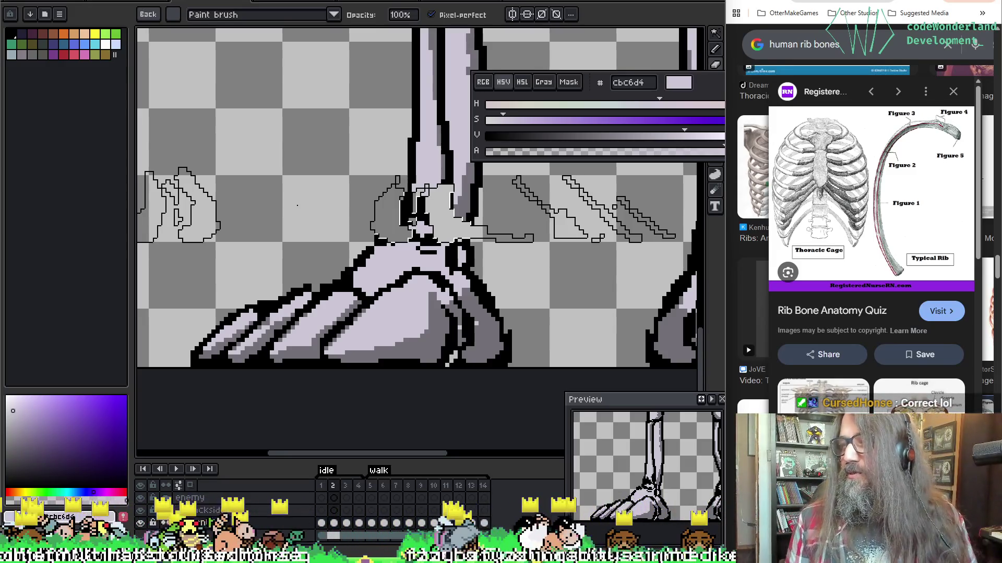
{"action": "mouse_move", "coordinate": [259, 148]}
{"action": "left_mouse_down"}
{"action": "mouse_move", "coordinate": [250, 162]}
{"action": "mouse_move", "coordinate": [272, 190]}
{"action": "left_mouse_up"}
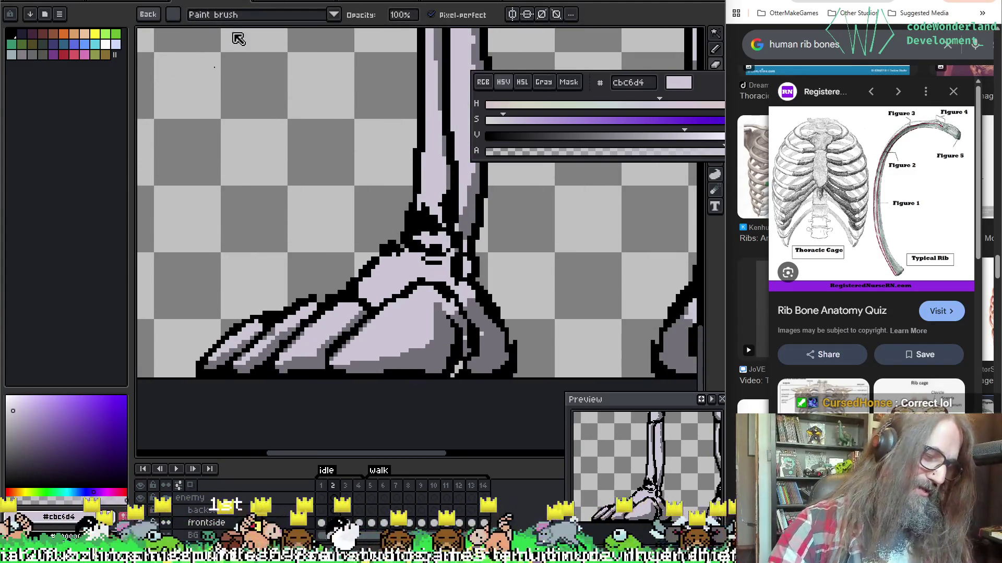
{"action": "left_click_drag", "start_coordinate": [375, 188], "coordinate": [374, 208]}
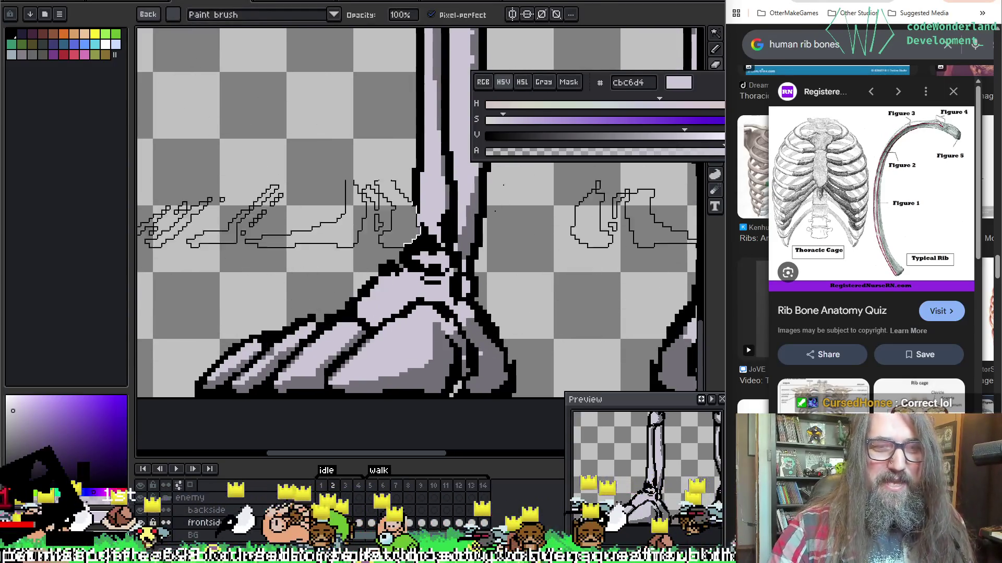
Step: Sample the foot's dark grey and lavender bone shades and undo a stray stroke
{"action": "left_click", "coordinate": [152, 15]}
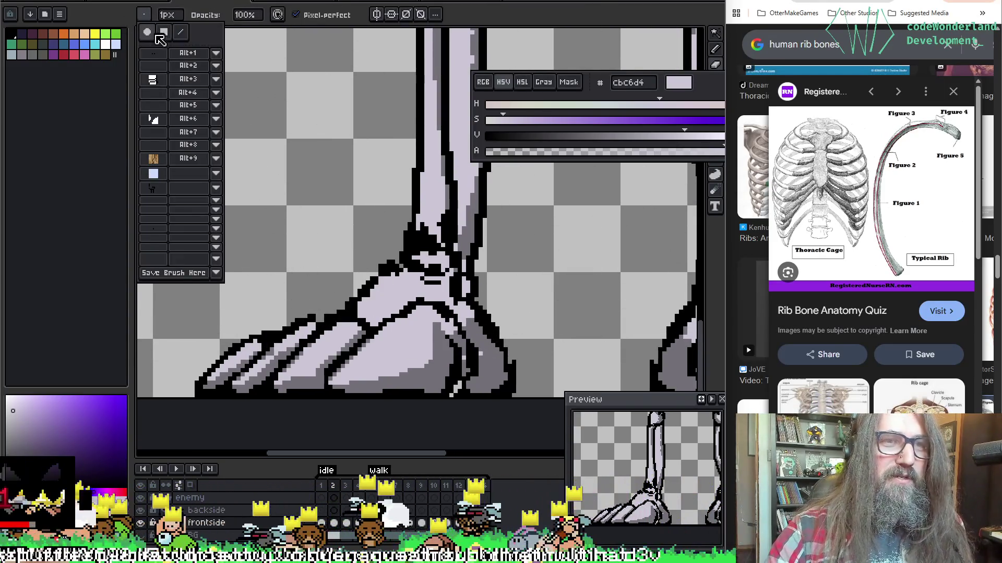
{"action": "scroll", "coordinate": [351, 173], "scroll_direction": "down", "scroll_amount": 3}
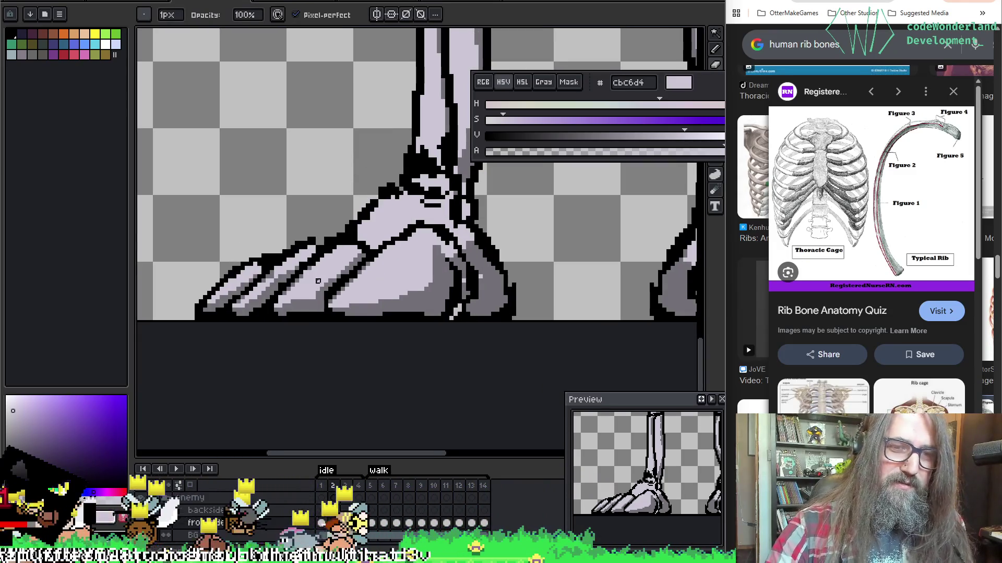
{"action": "left_click", "coordinate": [291, 288], "text": "alt"}
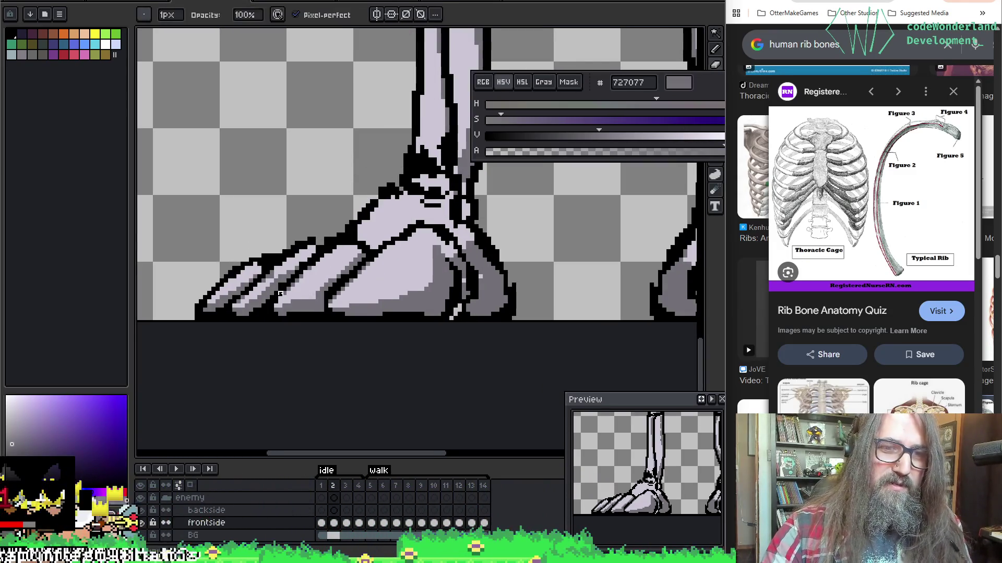
{"action": "left_click", "coordinate": [286, 292], "text": "alt"}
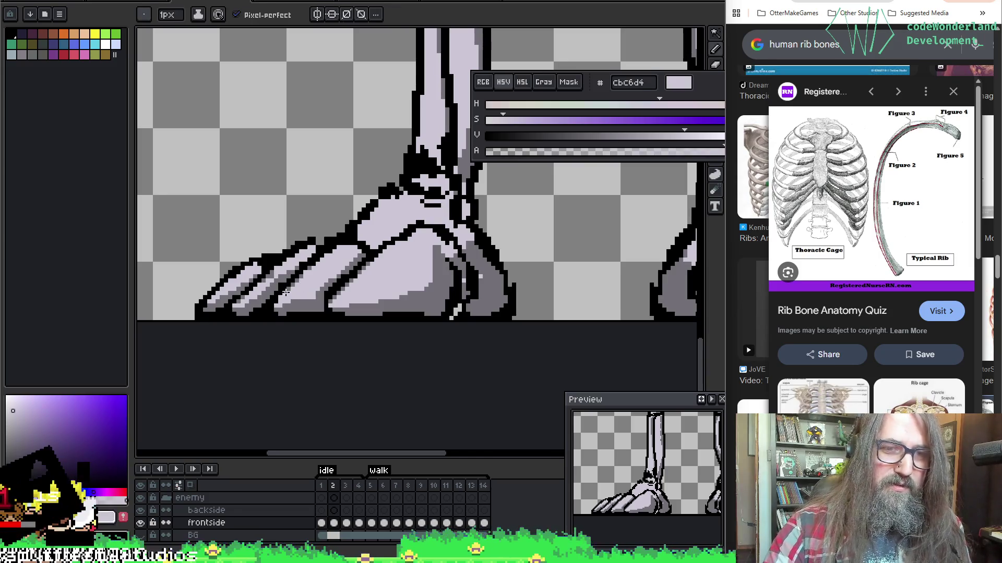
{"action": "key", "text": "Right"}
{"action": "key", "text": "Right"}
{"action": "key", "text": "Left"}
{"action": "key", "text": "Left"}
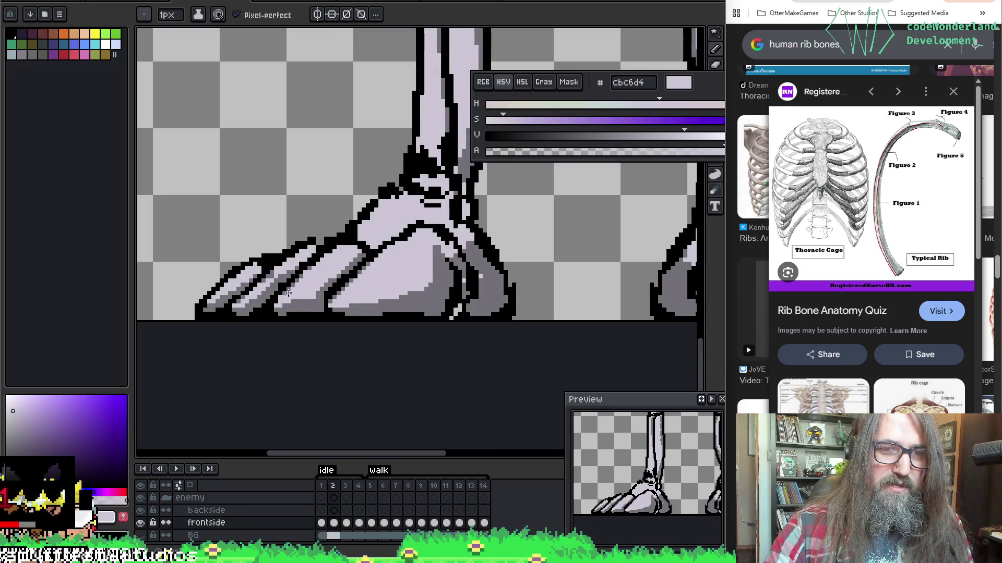
{"action": "key", "text": "ctrl+z"}
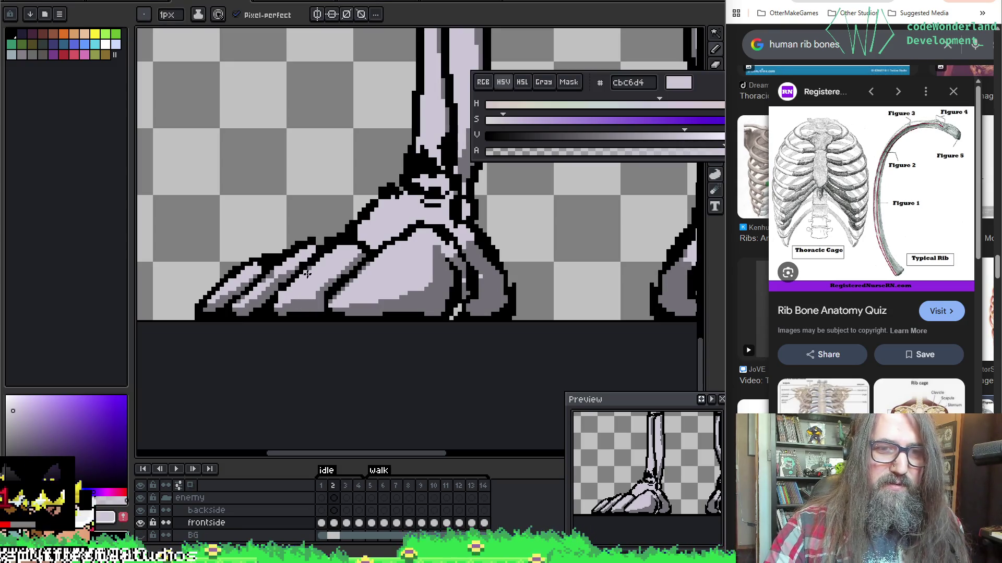
Step: Compare the foot against the bent-leg frame, sampling black and dark grey from it
{"action": "key", "text": "Right"}
{"action": "key", "text": "Left"}
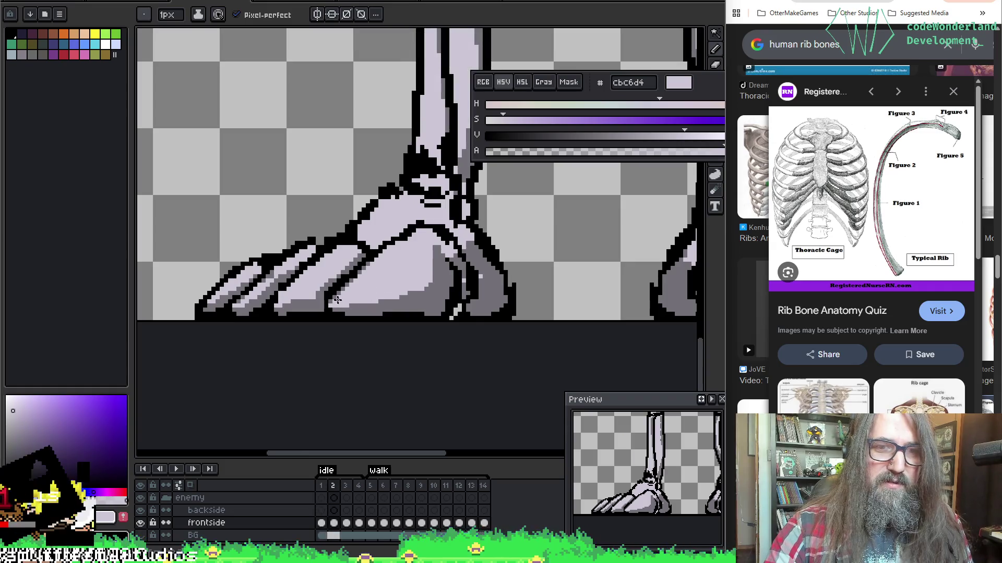
{"action": "key", "text": "Right"}
{"action": "key", "text": "Left"}
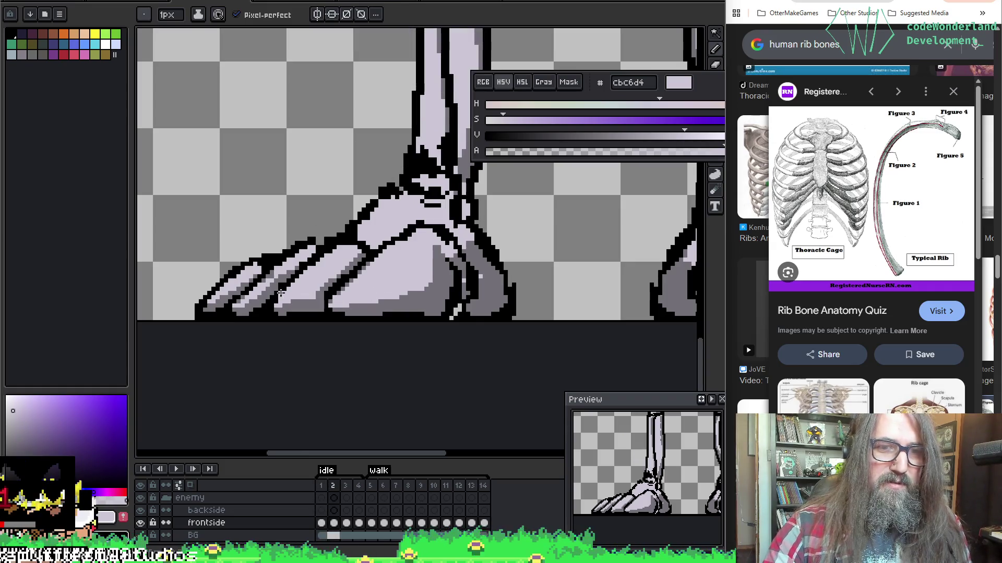
{"action": "left_click", "coordinate": [280, 291], "text": "alt"}
{"action": "key", "text": "Left"}
{"action": "key", "text": "Right"}
{"action": "key", "text": "Left"}
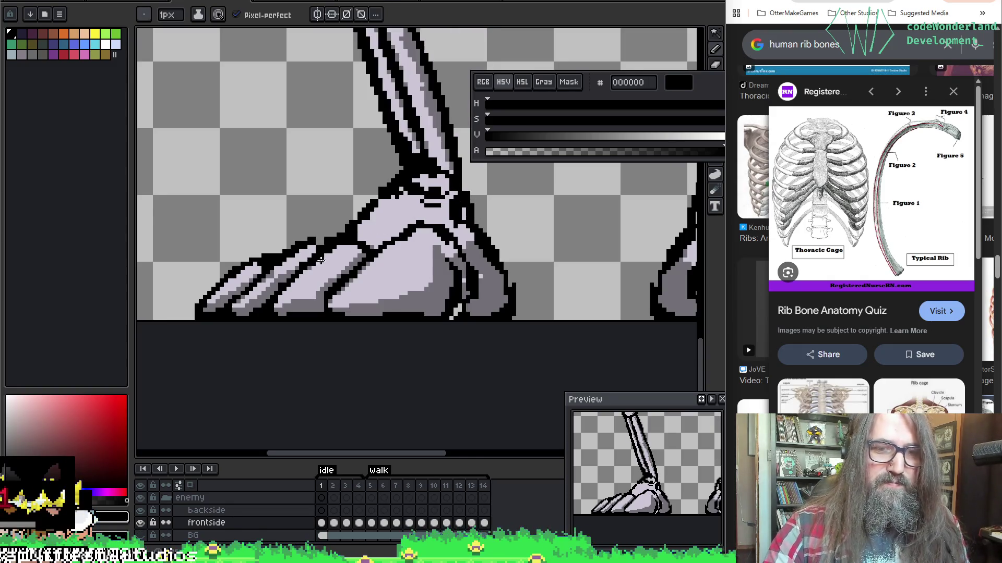
{"action": "key", "text": "Right"}
{"action": "left_click", "coordinate": [312, 263], "text": "alt"}
{"action": "key", "text": "Left"}
Step: Step through idle frames 1 to 4 and start the animation playing
{"action": "key", "text": "Right"}
{"action": "key", "text": "Left"}
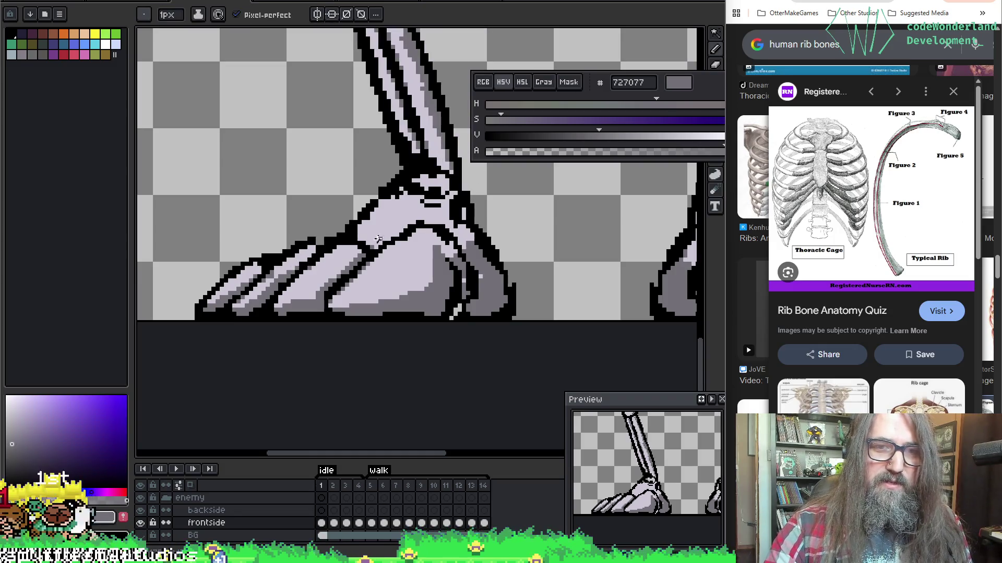
{"action": "key", "text": "Right"}
{"action": "key", "text": "Right"}
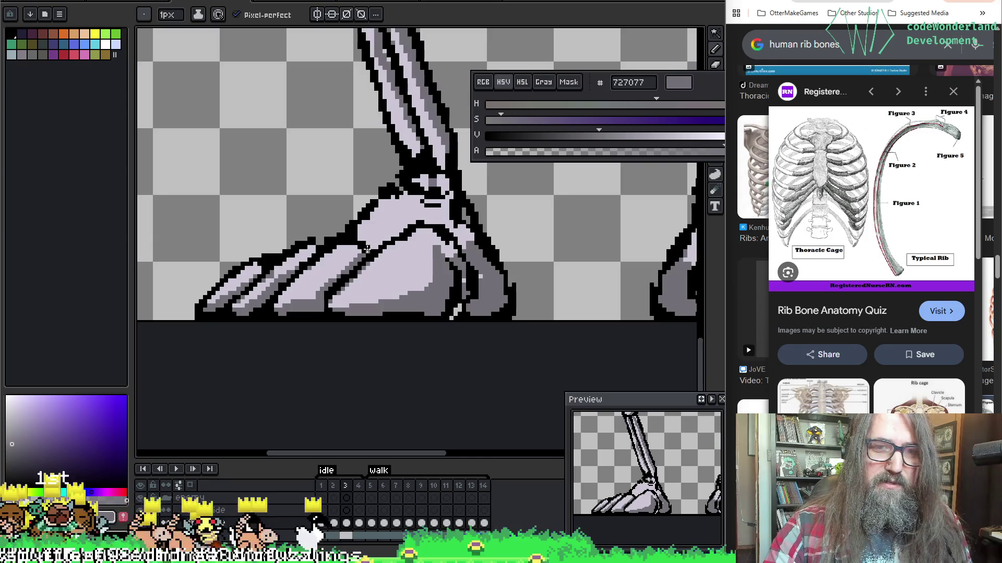
{"action": "key", "text": "Right"}
{"action": "key", "text": "Left"}
{"action": "key", "text": "Right"}
{"action": "key", "text": "Return"}
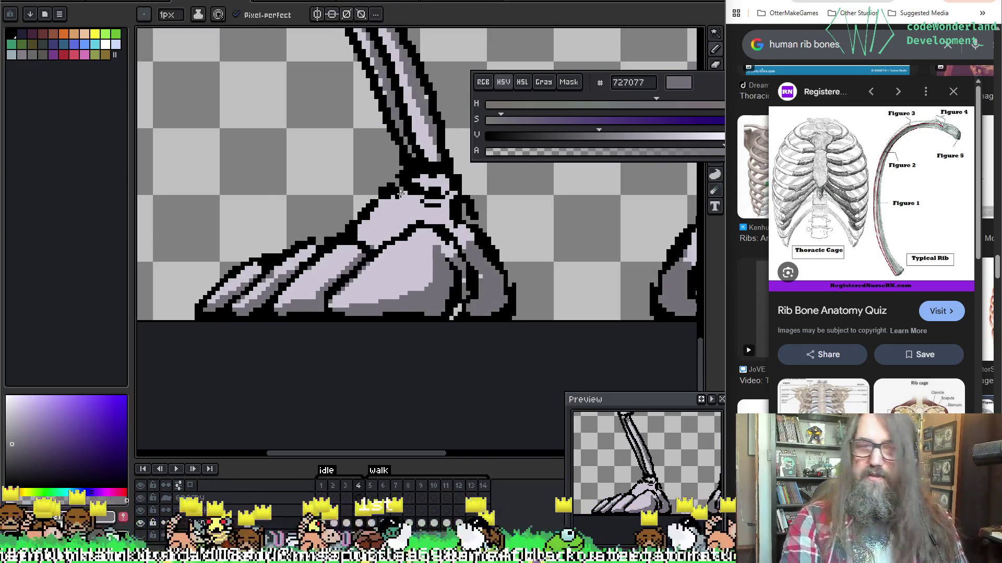
{"action": "scroll", "coordinate": [422, 249], "scroll_direction": "down", "scroll_amount": 1}
{"action": "scroll", "coordinate": [423, 250], "scroll_direction": "up", "scroll_amount": 2}
Step: Sample black and dark grey from the foot again and save the sprite
{"action": "left_click", "coordinate": [427, 230], "text": "alt"}
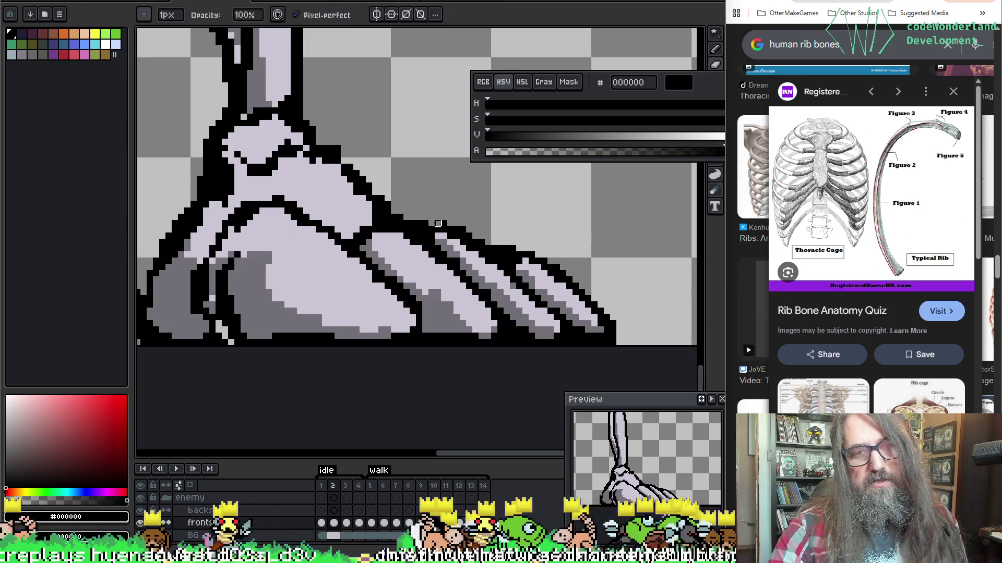
{"action": "left_click_drag", "start_coordinate": [500, 219], "coordinate": [487, 203]}
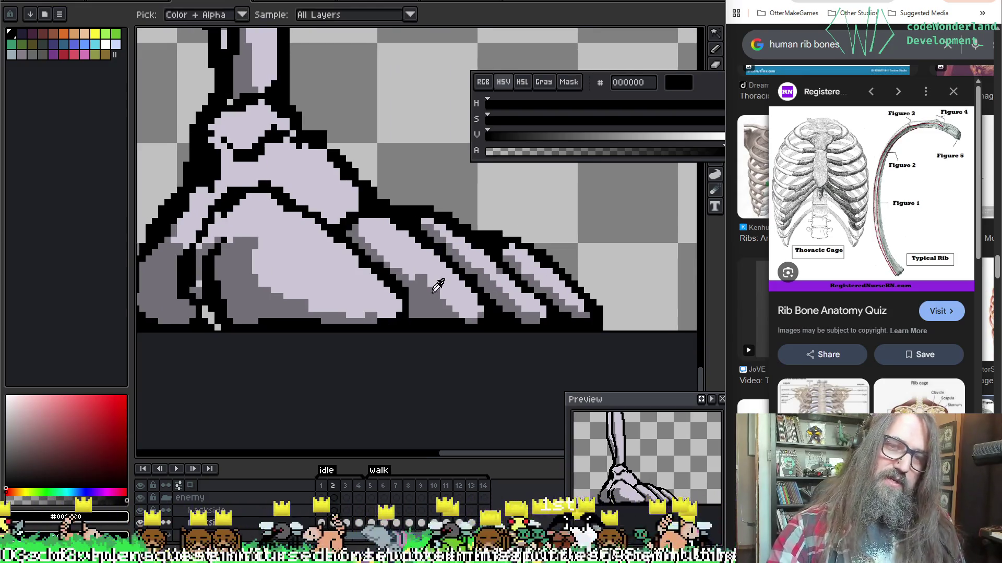
{"action": "left_click", "coordinate": [491, 266], "text": "alt"}
{"action": "key", "text": "ctrl+s"}
Step: Bring both legs and feet into view and switch to the paint bucket
{"action": "scroll", "coordinate": [477, 253], "scroll_direction": "down", "scroll_amount": 2}
{"action": "mouse_move", "coordinate": [334, 188]}
{"action": "left_mouse_down"}
{"action": "mouse_move", "coordinate": [514, 206]}
{"action": "mouse_move", "coordinate": [545, 316]}
{"action": "mouse_move", "coordinate": [556, 314]}
{"action": "left_mouse_up"}
{"action": "scroll", "coordinate": [373, 315], "scroll_direction": "up", "scroll_amount": 1}
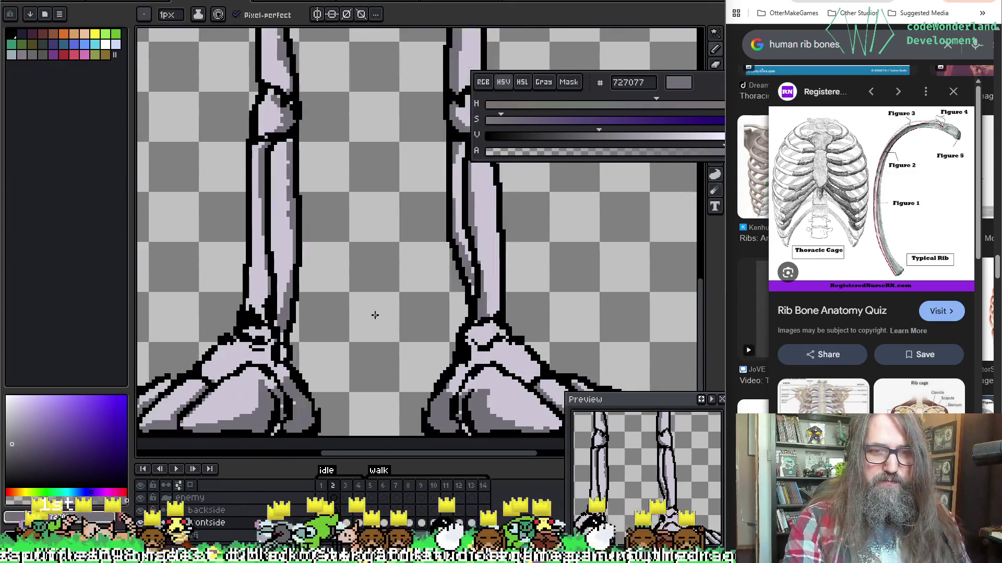
{"action": "scroll", "coordinate": [324, 394], "scroll_direction": "up", "scroll_amount": 1}
{"action": "scroll", "coordinate": [317, 244], "scroll_direction": "up", "scroll_amount": 1}
{"action": "scroll", "coordinate": [318, 244], "scroll_direction": "up", "scroll_amount": 1}
{"action": "key", "text": "alt"}
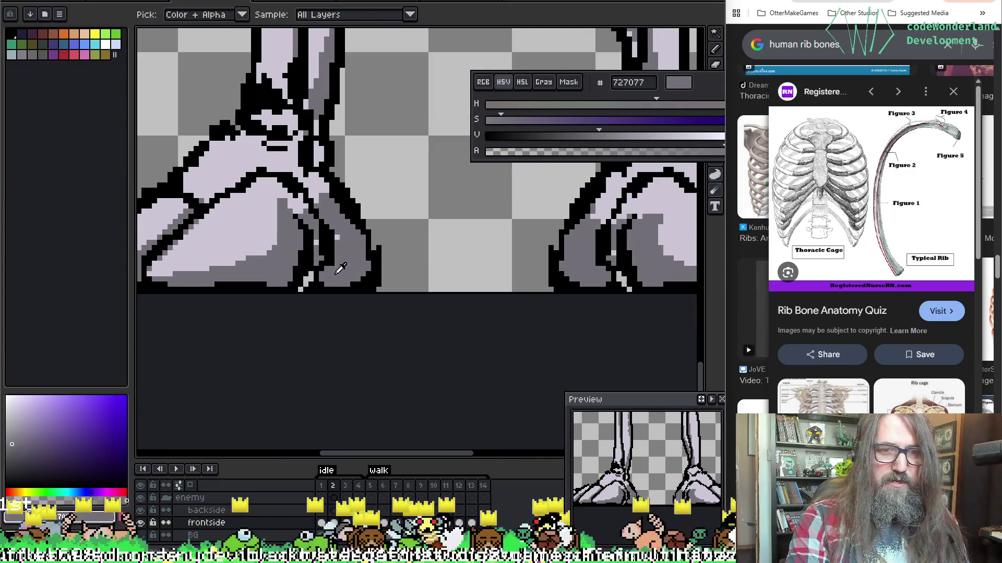
{"action": "key", "text": "g"}
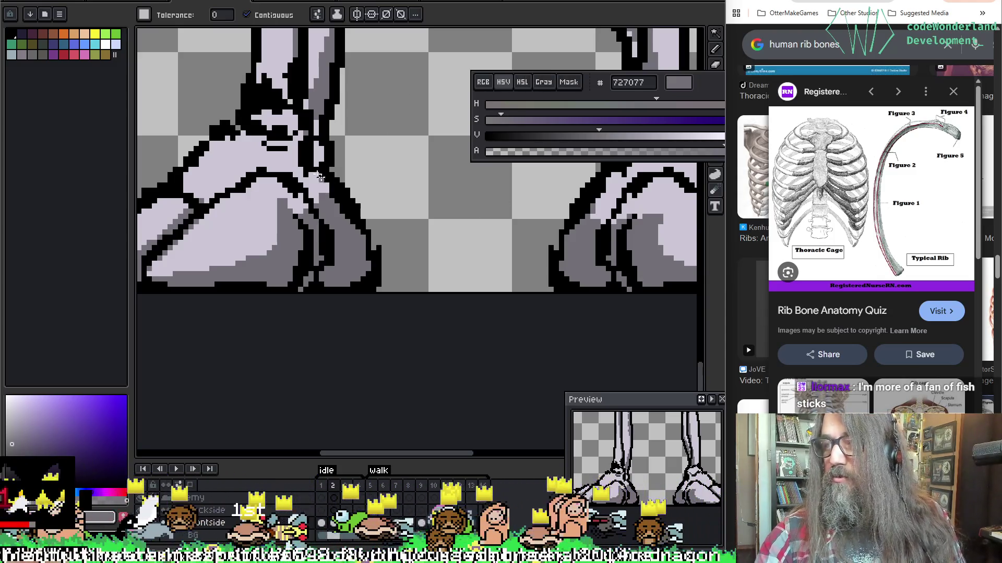
{"action": "mouse_move", "coordinate": [404, 240]}
{"action": "left_mouse_down"}
{"action": "mouse_move", "coordinate": [396, 208]}
{"action": "mouse_move", "coordinate": [432, 212]}
{"action": "mouse_move", "coordinate": [437, 225]}
{"action": "mouse_move", "coordinate": [351, 273]}
{"action": "left_mouse_up"}
Step: On idle frame 3, shade the skeleton's feet darker grey with the pencil and eyedropper
{"action": "key", "text": "Right"}
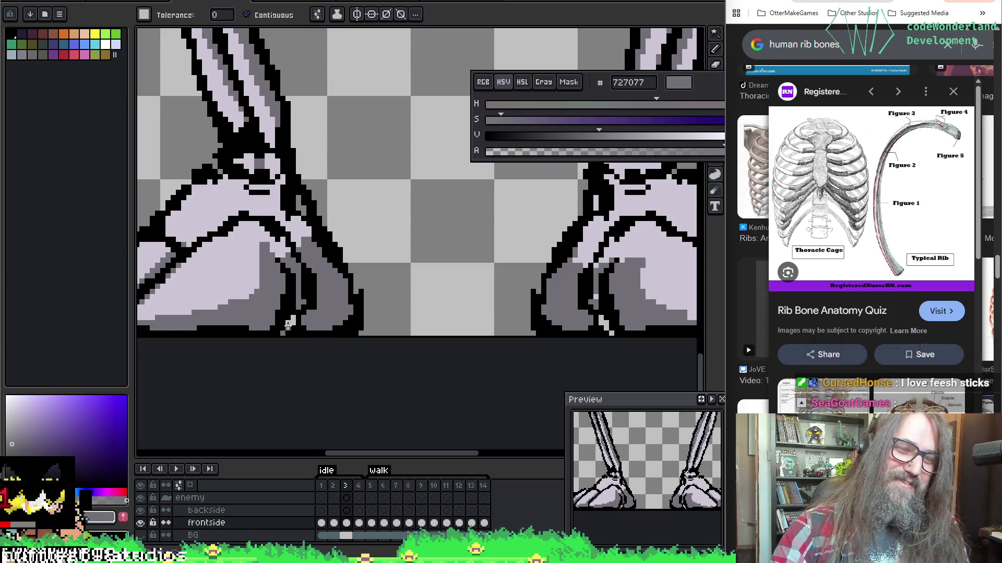
{"action": "mouse_move", "coordinate": [502, 267]}
{"action": "left_mouse_down"}
{"action": "mouse_move", "coordinate": [436, 233]}
{"action": "mouse_move", "coordinate": [422, 239]}
{"action": "left_mouse_up"}
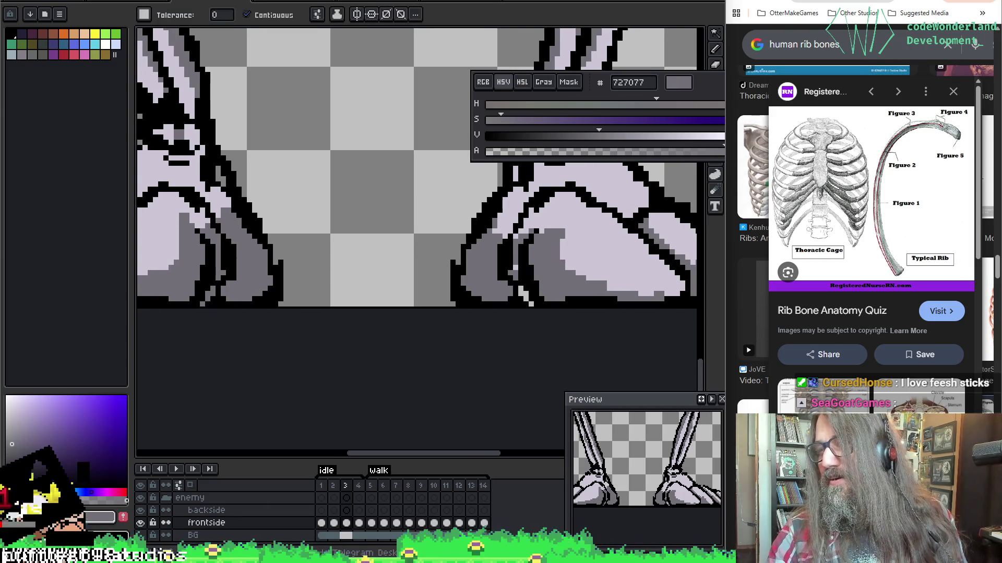
{"action": "left_click_drag", "start_coordinate": [523, 290], "coordinate": [456, 309]}
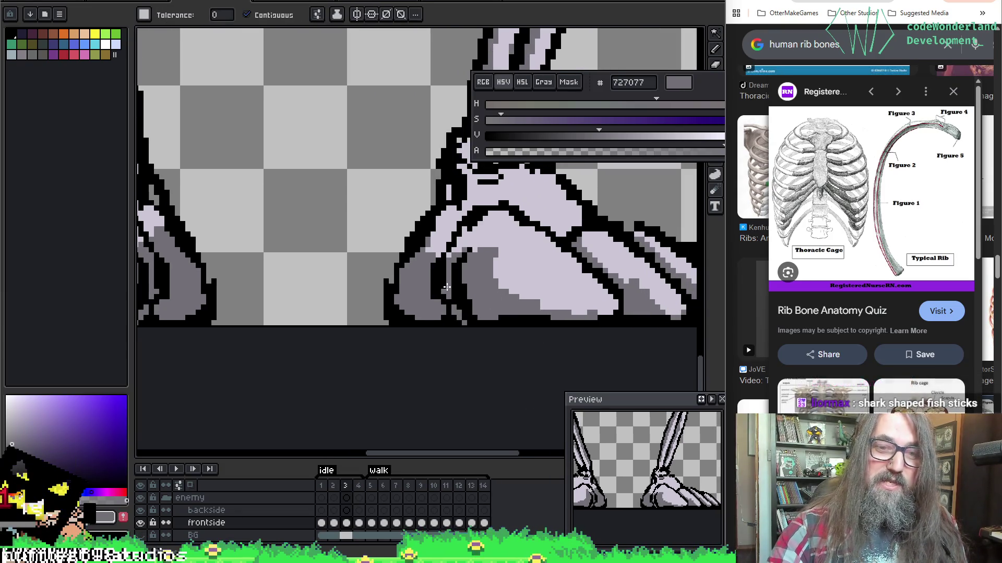
{"action": "key", "text": "b"}
{"action": "scroll", "coordinate": [526, 176], "scroll_direction": "right", "scroll_amount": 3}
{"action": "key", "text": "alt"}
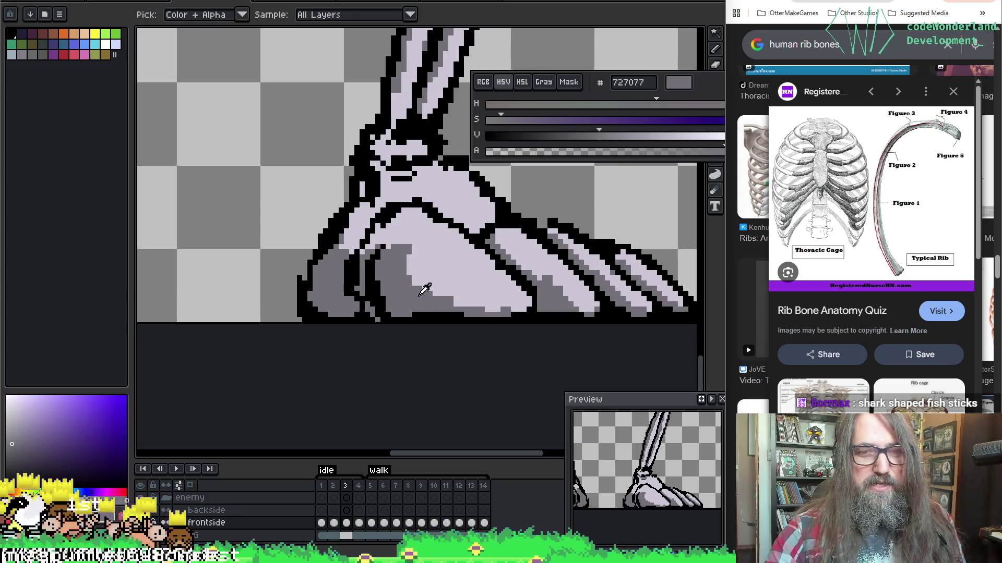
Step: On idle frame 4, fill the feet's shading areas with darker grey using the paint bucket
{"action": "key", "text": "Right"}
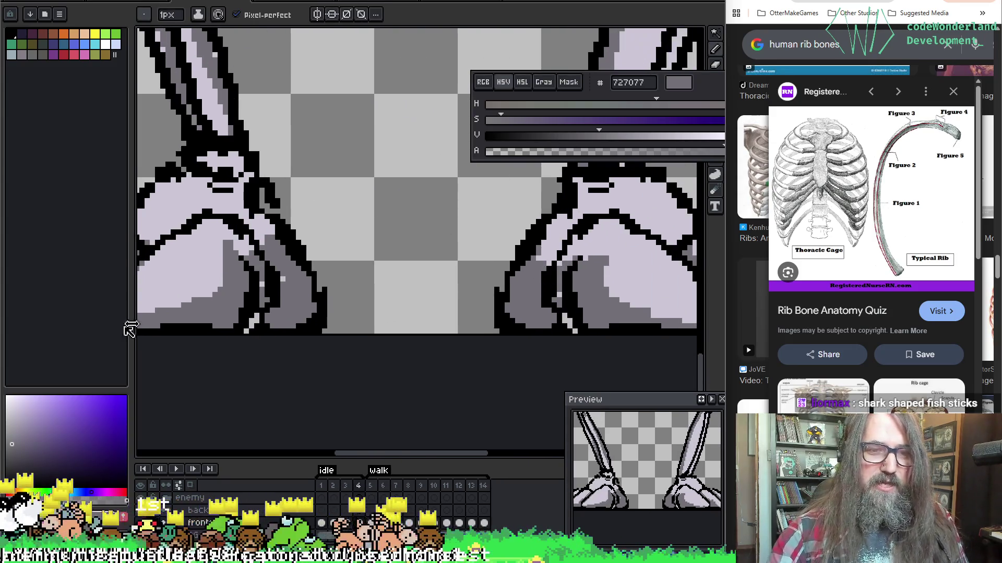
{"action": "key", "text": "g"}
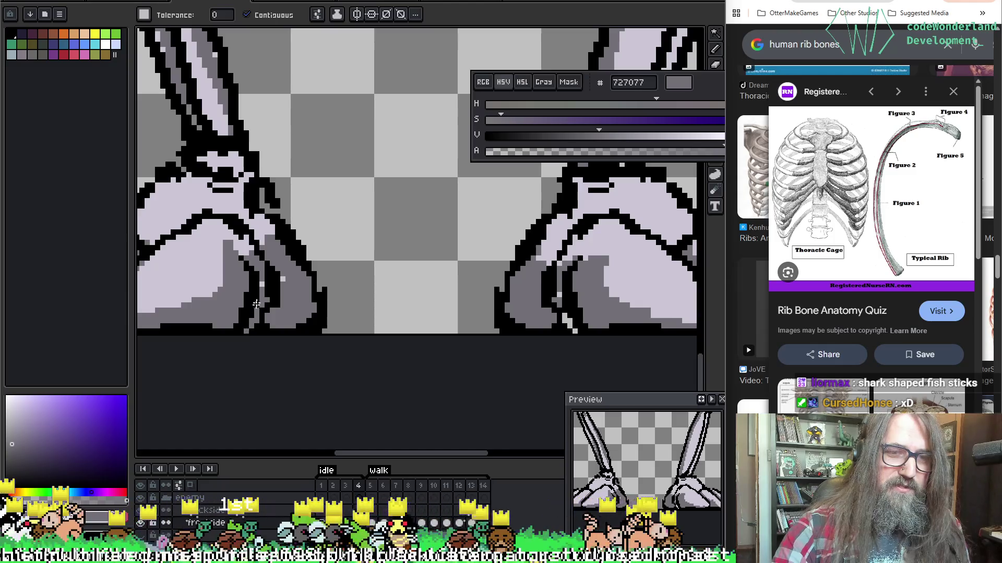
{"action": "scroll", "coordinate": [495, 232], "scroll_direction": "right", "scroll_amount": 3}
{"action": "scroll", "coordinate": [494, 231], "scroll_direction": "down", "scroll_amount": 1}
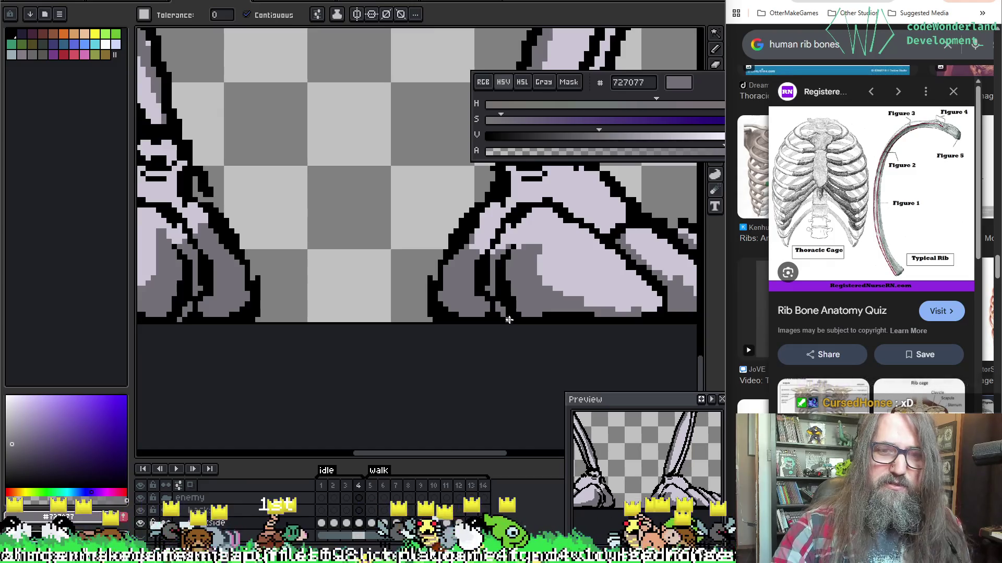
{"action": "key", "text": "ctrl"}
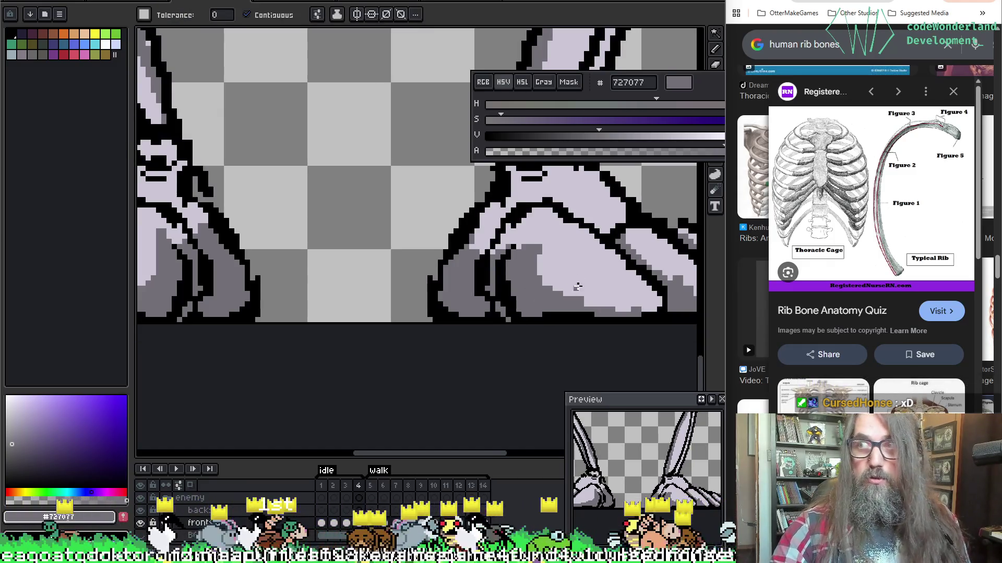
{"action": "scroll", "coordinate": [578, 286], "scroll_direction": "right", "scroll_amount": 2}
{"action": "scroll", "coordinate": [578, 286], "scroll_direction": "down", "scroll_amount": 1}
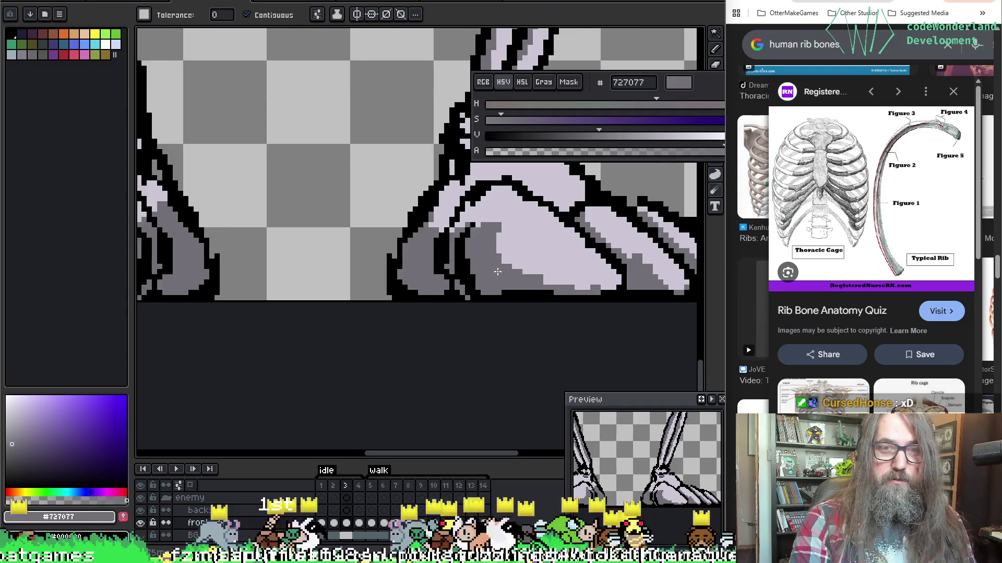
{"action": "scroll", "coordinate": [353, 249], "scroll_direction": "down", "scroll_amount": 2}
Step: Play the idle animation to review the foot shading, then return to frame 1
{"action": "key", "text": "Return"}
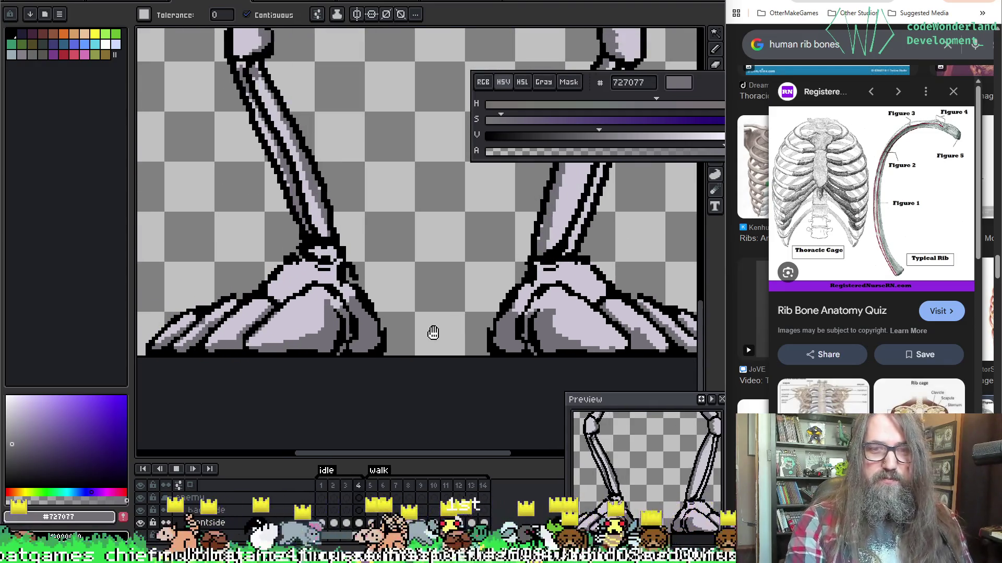
{"action": "scroll", "coordinate": [434, 332], "scroll_direction": "down", "scroll_amount": 3}
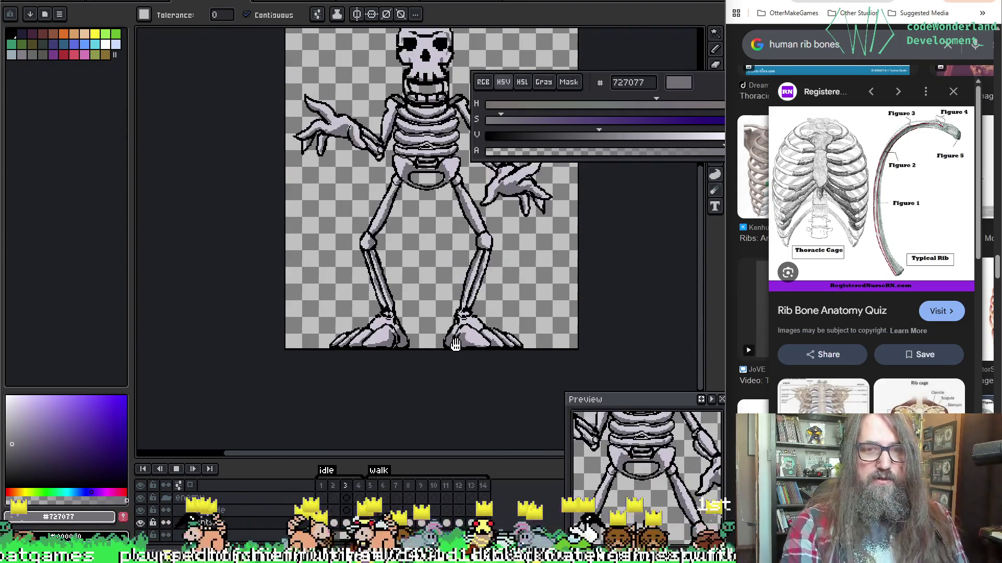
{"action": "key", "text": "Return"}
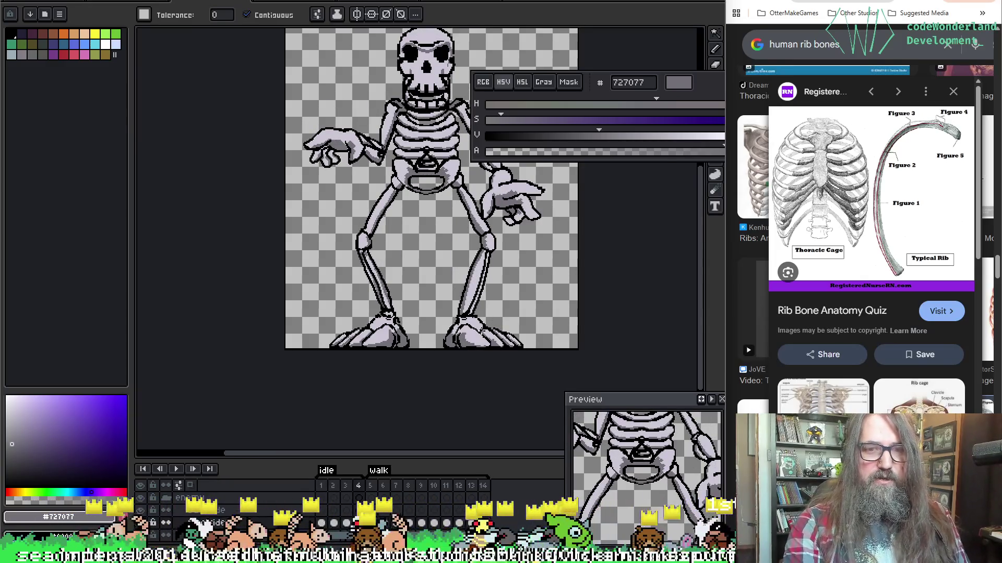
{"action": "key", "text": "Home"}
{"action": "scroll", "coordinate": [418, 347], "scroll_direction": "up", "scroll_amount": 3}
Step: Shade both feet on idle frame 1 in darker grey using the pencil and paint bucket
{"action": "key", "text": "i"}
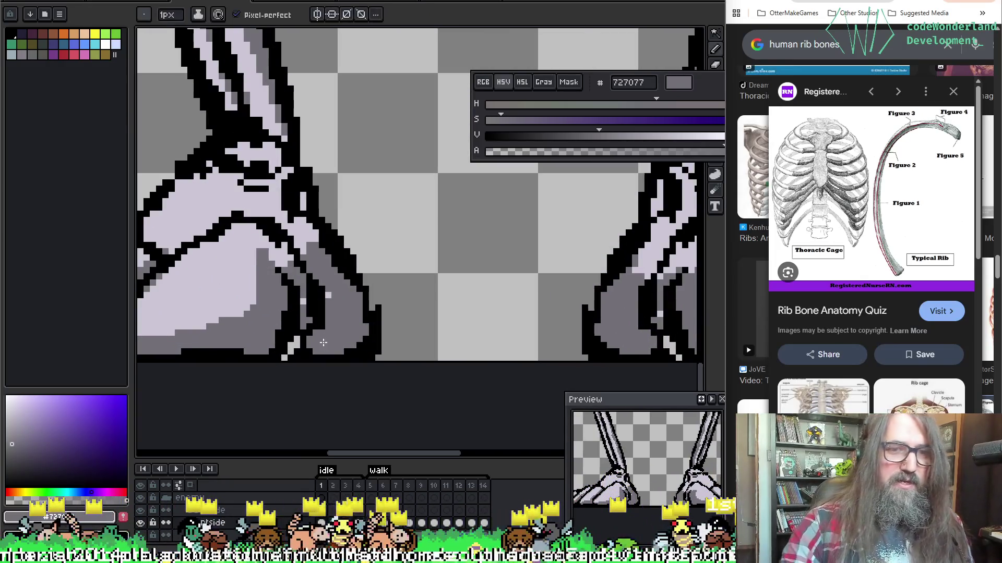
{"action": "key", "text": "g"}
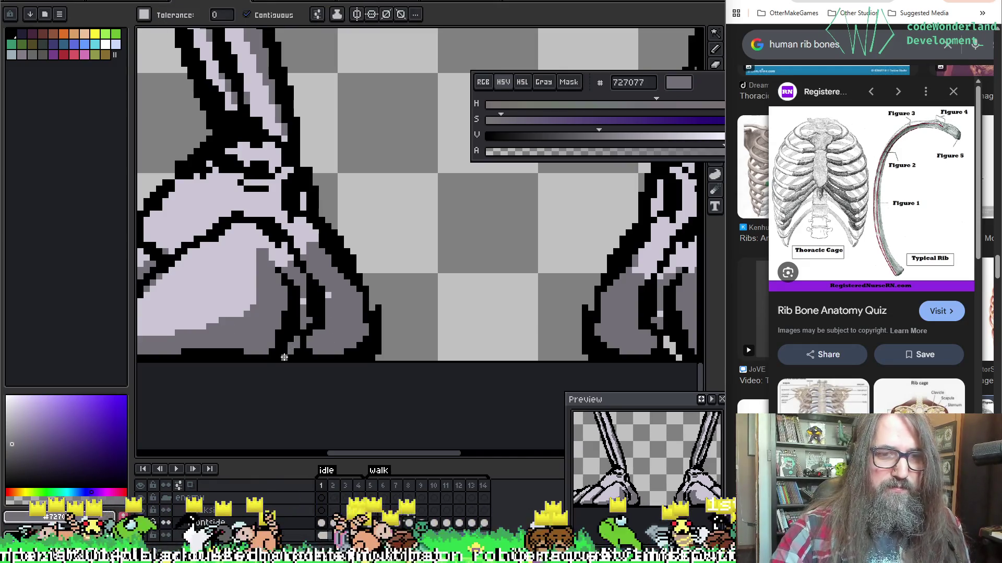
{"action": "key", "text": "b"}
{"action": "left_click_drag", "start_coordinate": [502, 294], "coordinate": [293, 301]}
{"action": "key", "text": "g"}
{"action": "key", "text": "b"}
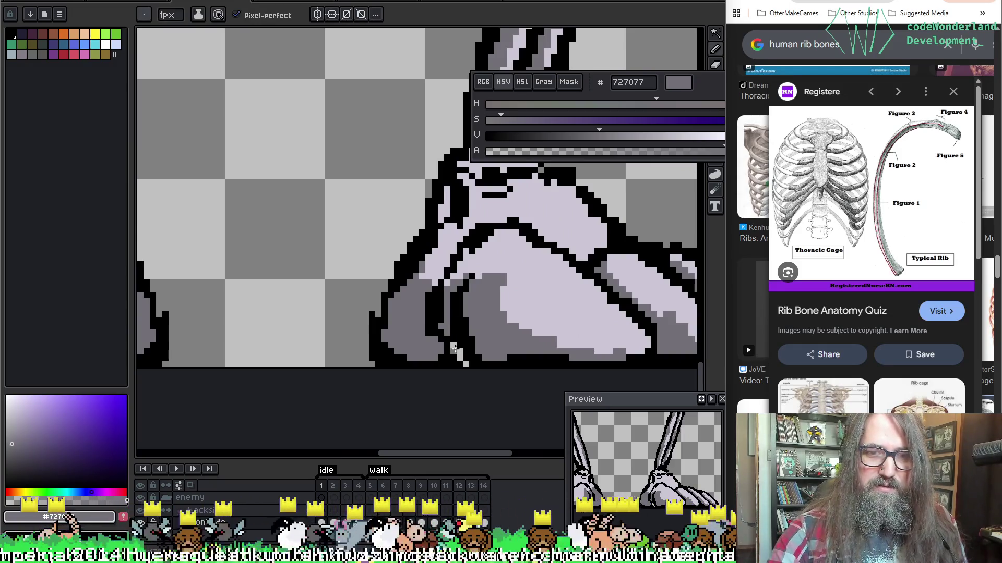
{"action": "key", "text": "g"}
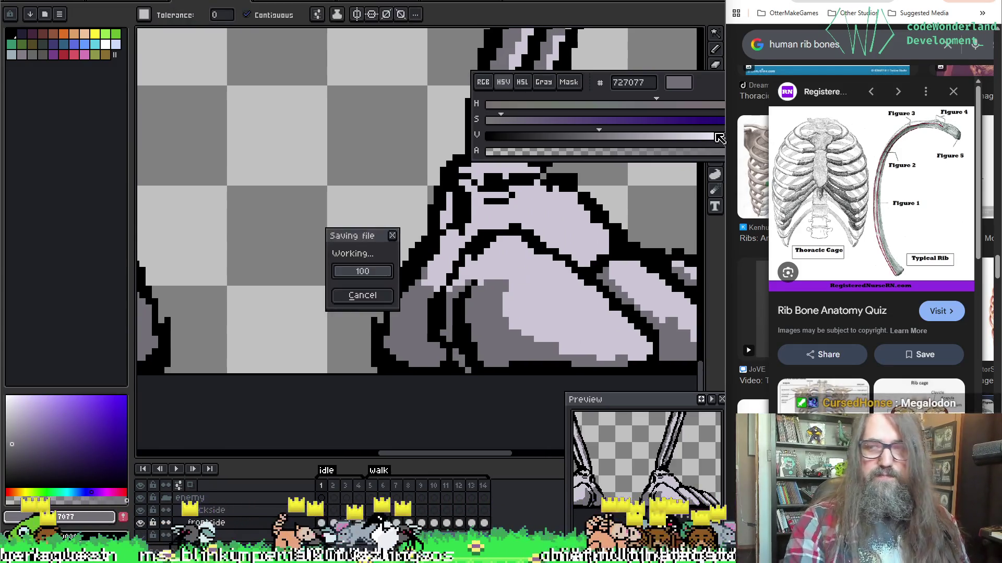
{"action": "scroll", "coordinate": [741, 133], "scroll_direction": "down", "scroll_amount": 1}
{"action": "scroll", "coordinate": [433, 123], "scroll_direction": "down", "scroll_amount": 4}
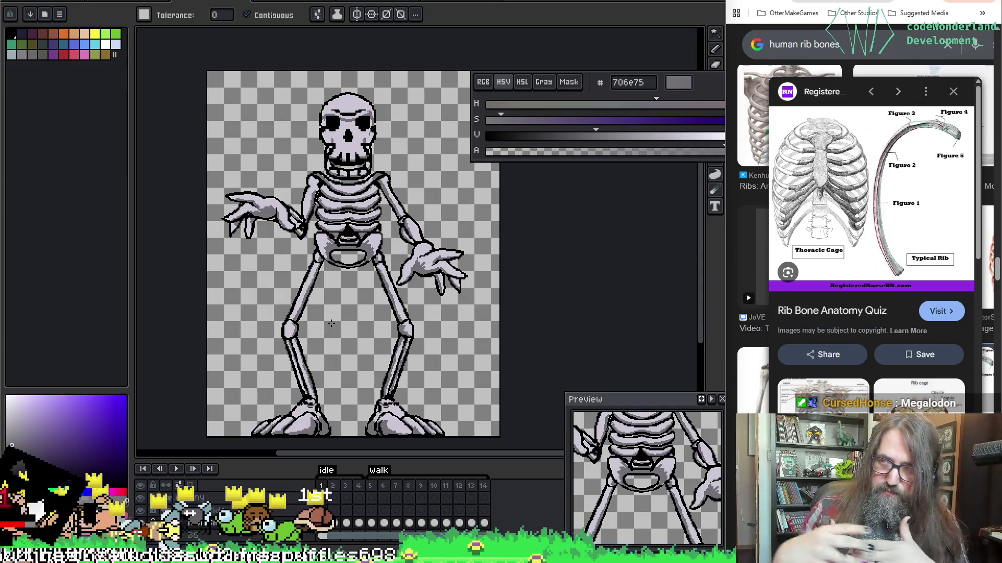
{"action": "key", "text": "h"}
{"action": "left_click_drag", "start_coordinate": [400, 255], "coordinate": [399, 248]}
{"action": "key", "text": "Return"}
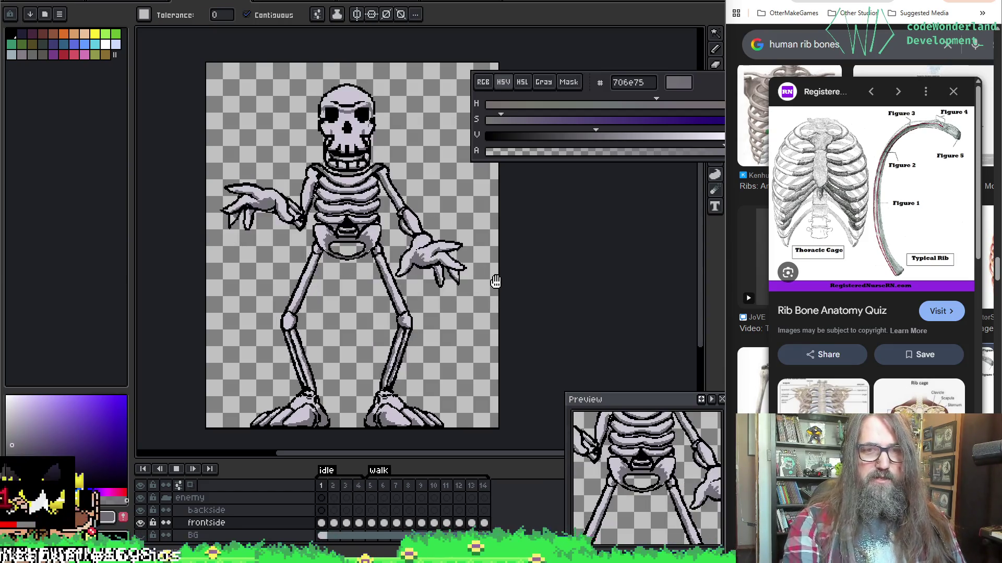
{"action": "scroll", "coordinate": [494, 283], "scroll_direction": "down", "scroll_amount": 1}
{"action": "scroll", "coordinate": [478, 300], "scroll_direction": "up", "scroll_amount": 1}
{"action": "key", "text": "Return"}
{"action": "right_click", "coordinate": [366, 491]}
Step: Set the duration of idle frames 1–4 to 150 ms in Frame Properties
{"action": "key", "text": "Escape"}
{"action": "type", "text": "p"}
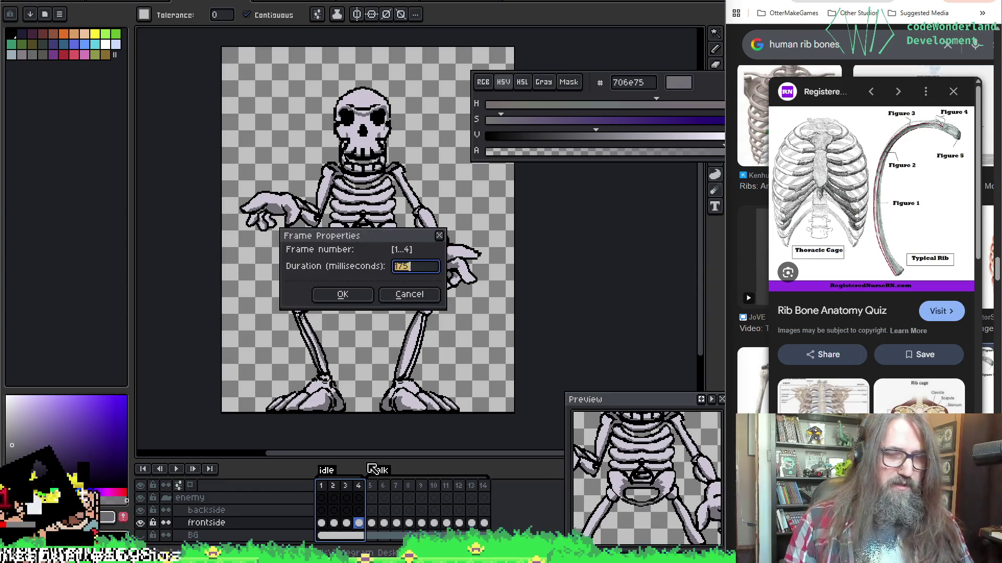
{"action": "type", "text": "150"}
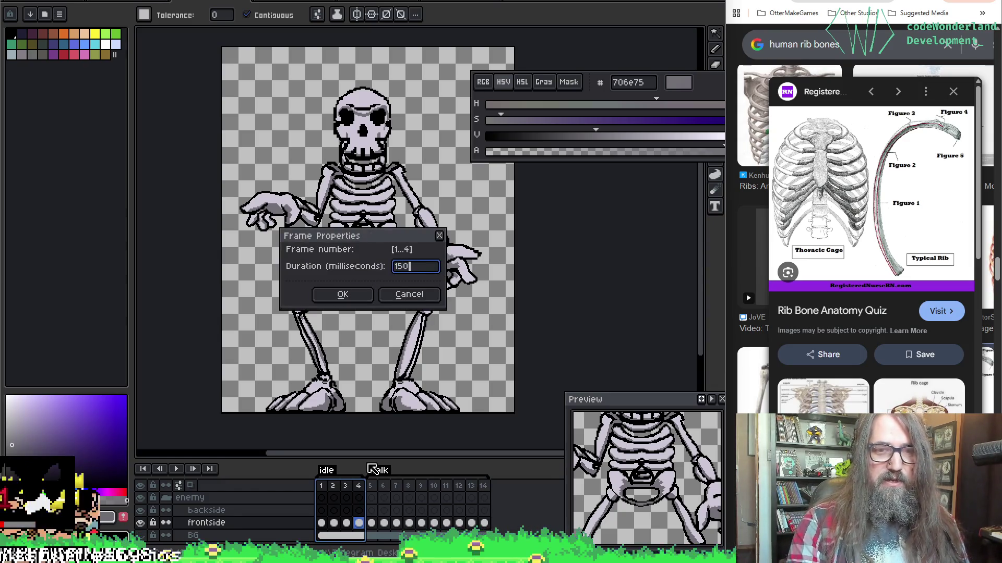
{"action": "key", "text": "Return"}
{"action": "key", "text": "Return"}
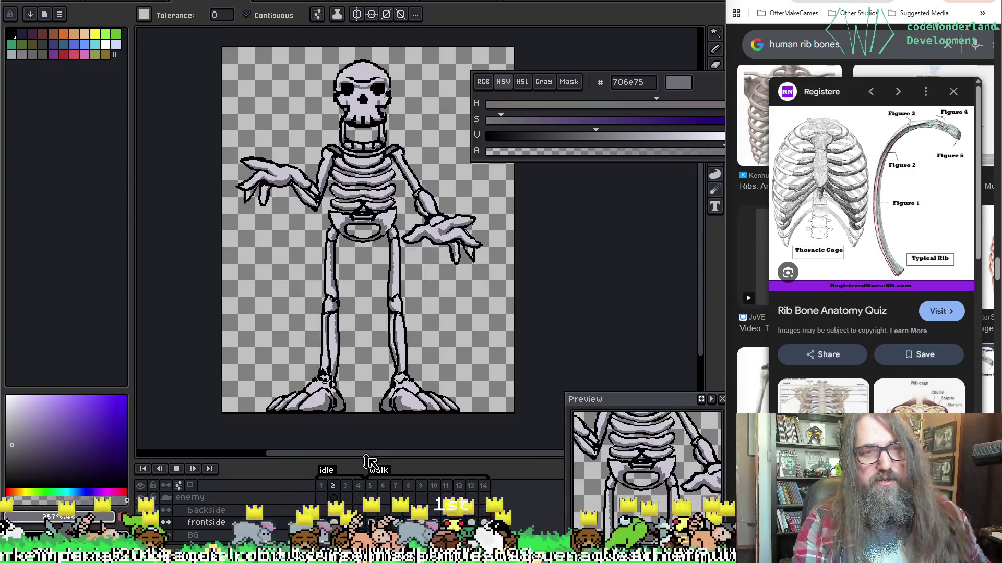
Step: Review the retimed animation, return to idle frame 1 and save the sprite with Ctrl+S
{"action": "left_click_drag", "start_coordinate": [458, 278], "coordinate": [471, 264]}
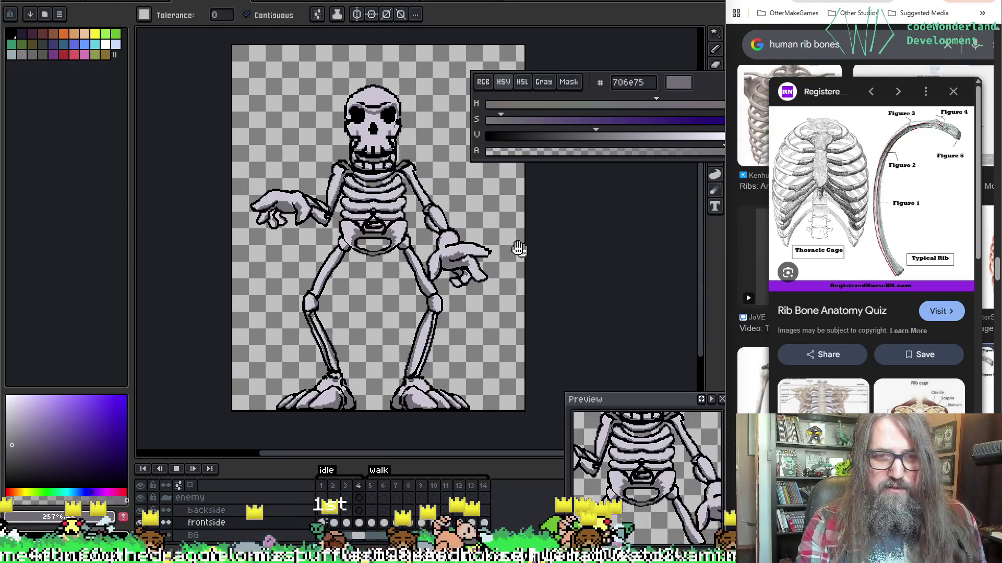
{"action": "left_click_drag", "start_coordinate": [452, 204], "coordinate": [428, 202]}
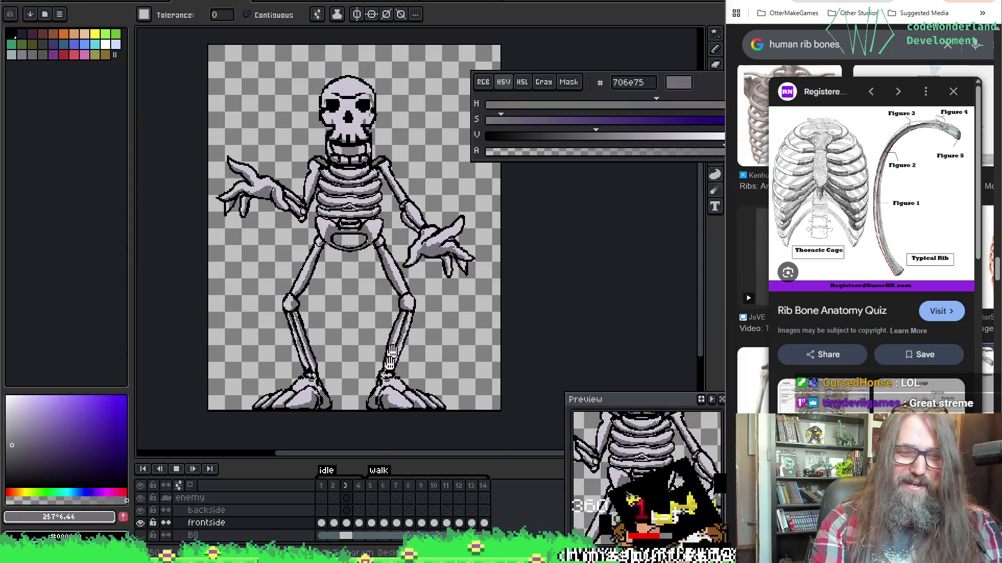
{"action": "left_click", "coordinate": [370, 485]}
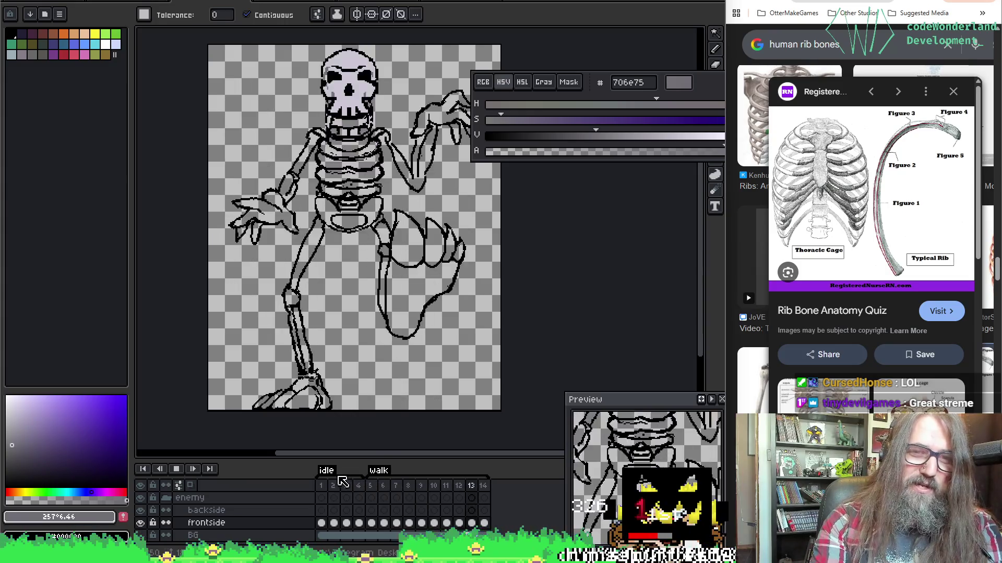
{"action": "left_click", "coordinate": [324, 486]}
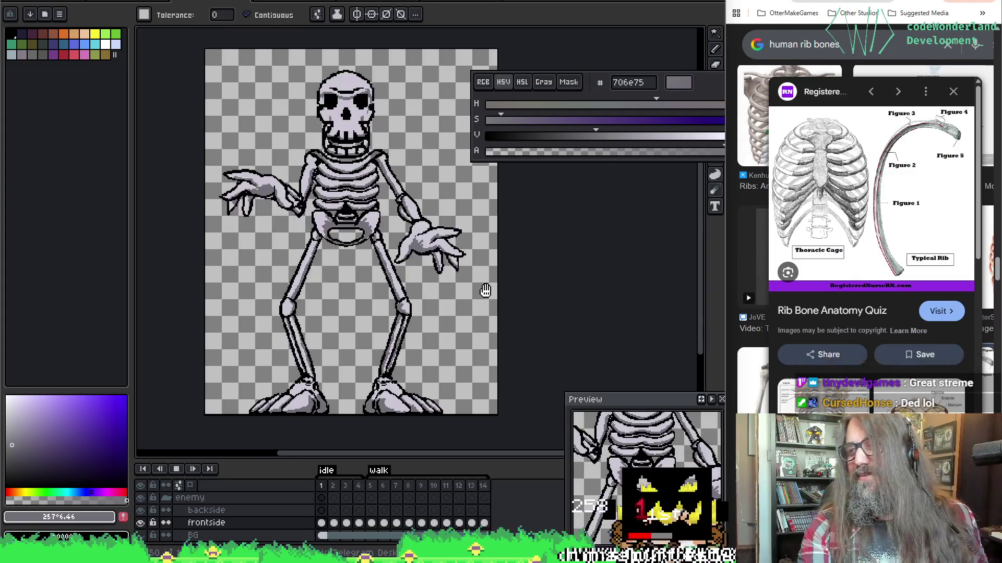
{"action": "key", "text": "ctrl+s"}
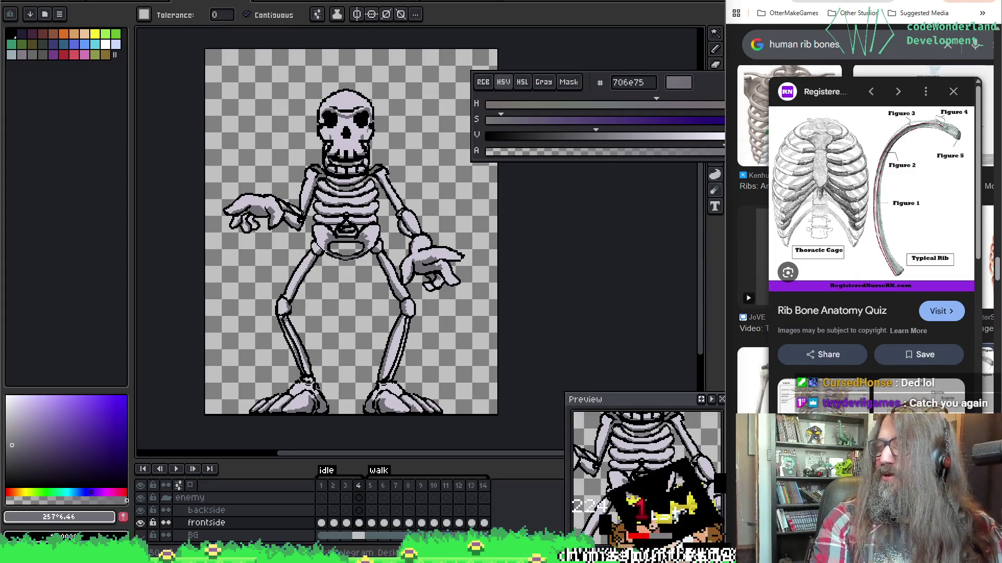